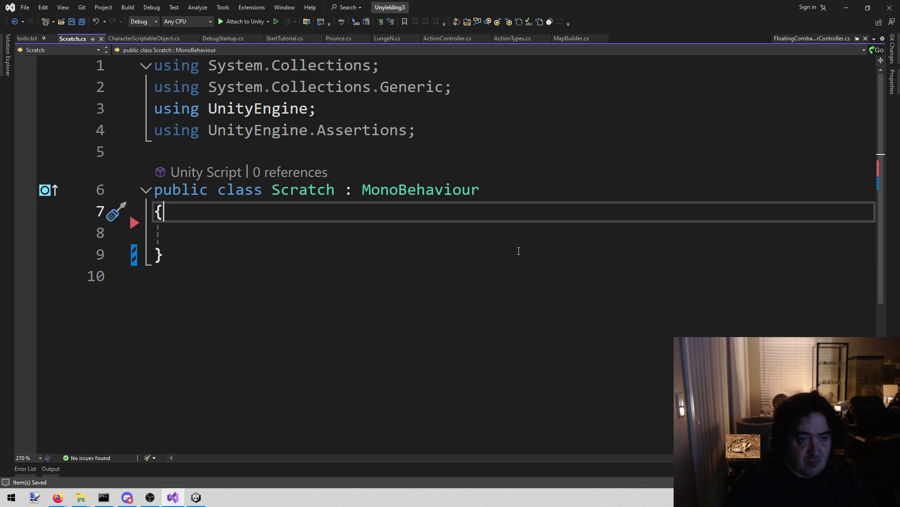
Review QueueFloatingCombatNumber in FloatingCombatNumberController.cs, highlighting else-branch lines 45–48, then bring up paint.net.
{"action": "left_click", "coordinate": [814, 39]}
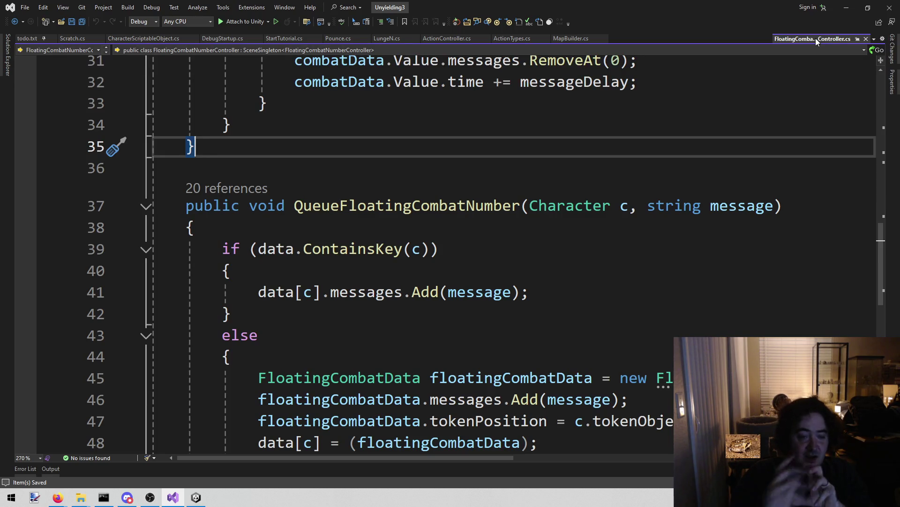
{"action": "left_click_drag", "start_coordinate": [291, 276], "coordinate": [337, 291]}
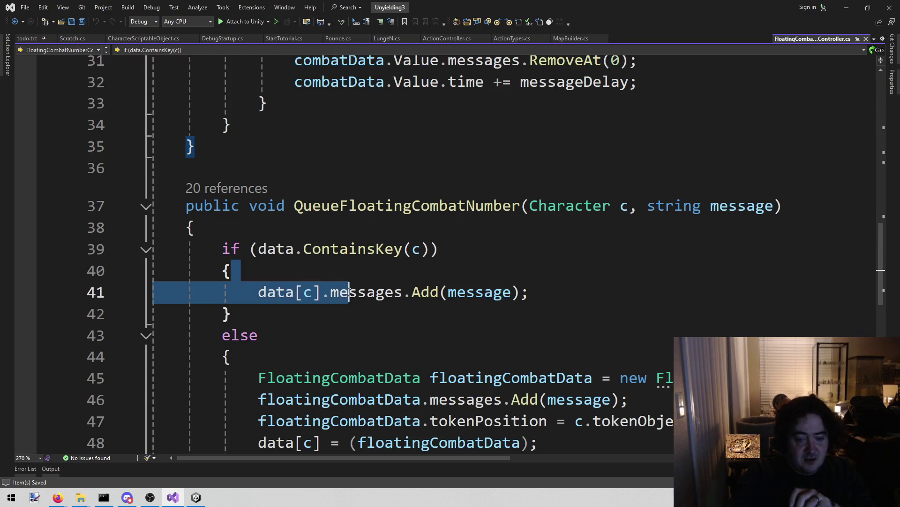
{"action": "scroll", "coordinate": [338, 291], "scroll_direction": "down", "scroll_amount": 2}
{"action": "left_click", "coordinate": [262, 252]}
{"action": "left_click_drag", "start_coordinate": [261, 252], "coordinate": [596, 313]}
{"action": "left_click", "coordinate": [596, 313]}
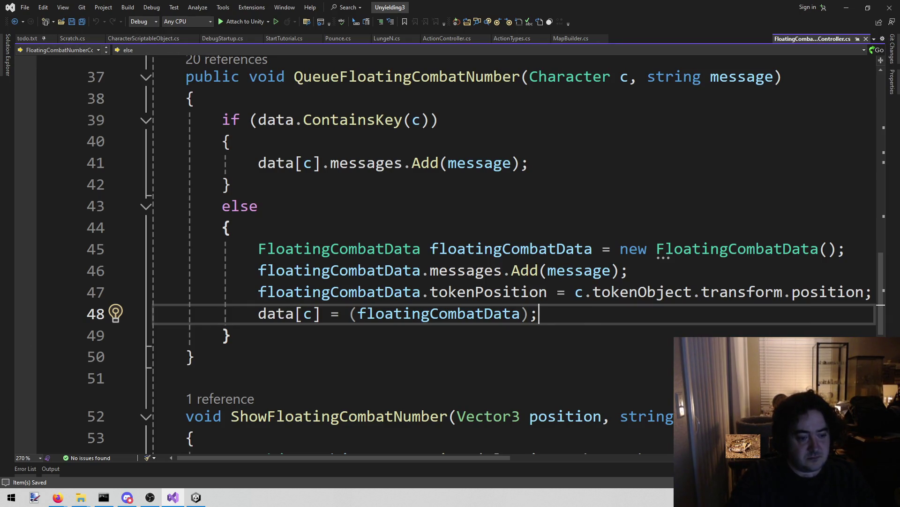
{"action": "left_click", "coordinate": [35, 496]}
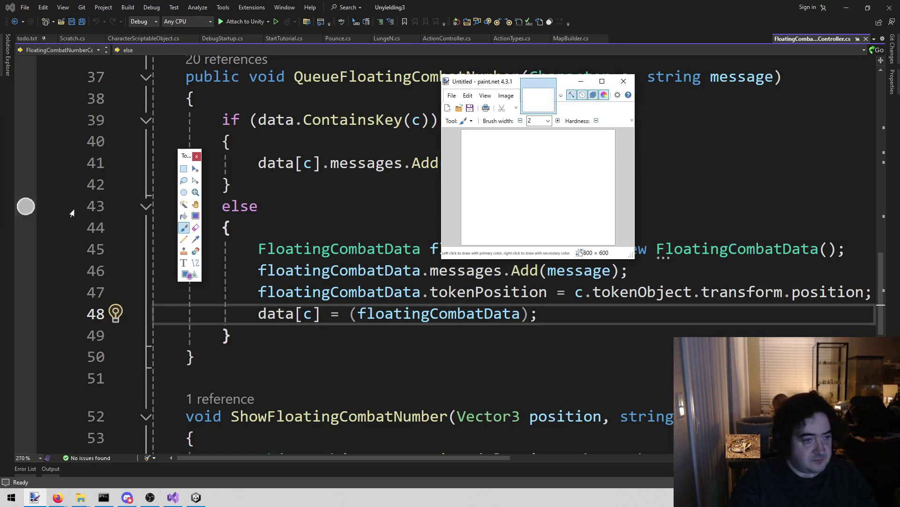
Flood-fill the canvas black, enlarge the window, and brush a thin white stepped line.
{"action": "left_click", "coordinate": [183, 217]}
{"action": "left_click", "coordinate": [520, 170]}
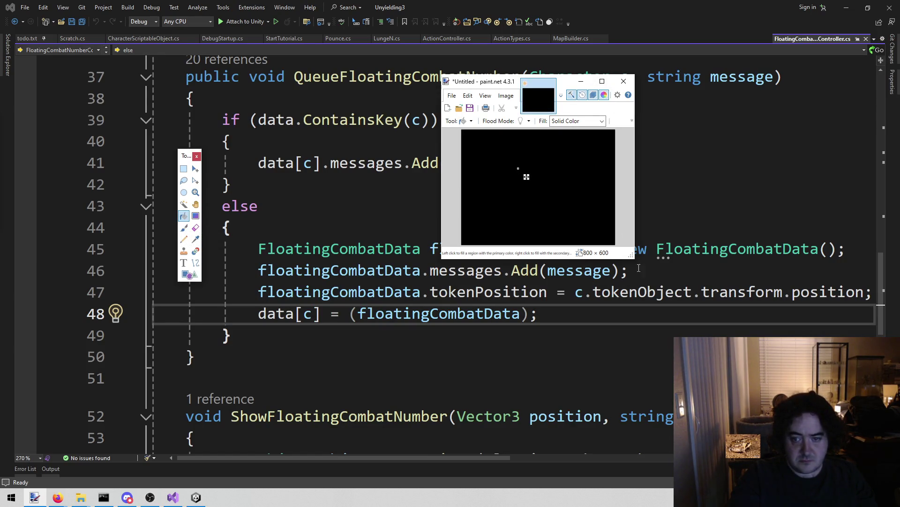
{"action": "left_click_drag", "start_coordinate": [633, 258], "coordinate": [779, 427]}
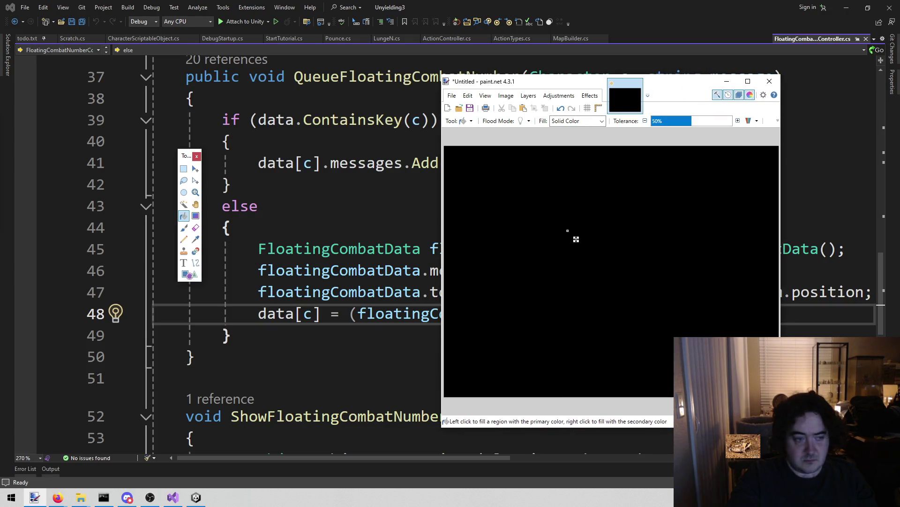
{"action": "left_click", "coordinate": [184, 227]}
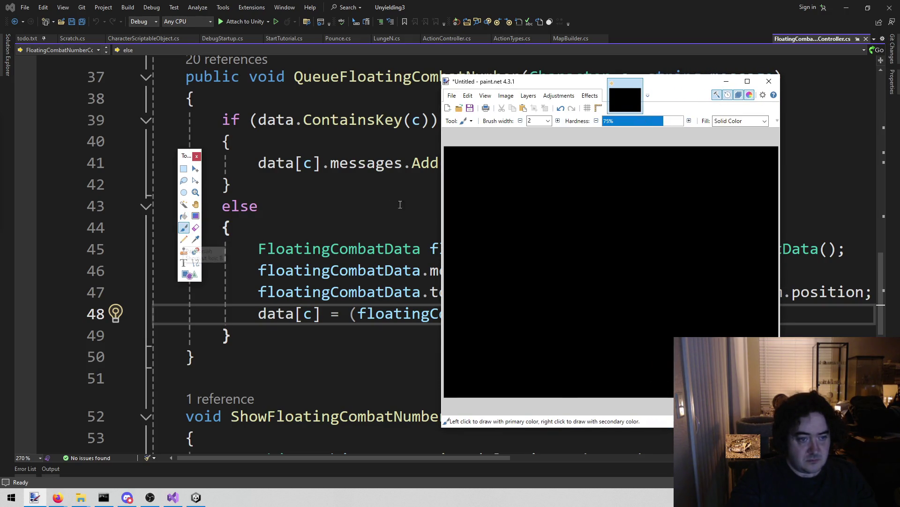
{"action": "mouse_move", "coordinate": [579, 154]}
{"action": "left_mouse_down"}
{"action": "mouse_move", "coordinate": [580, 199]}
{"action": "mouse_move", "coordinate": [522, 207]}
{"action": "mouse_move", "coordinate": [524, 289]}
{"action": "left_mouse_up"}
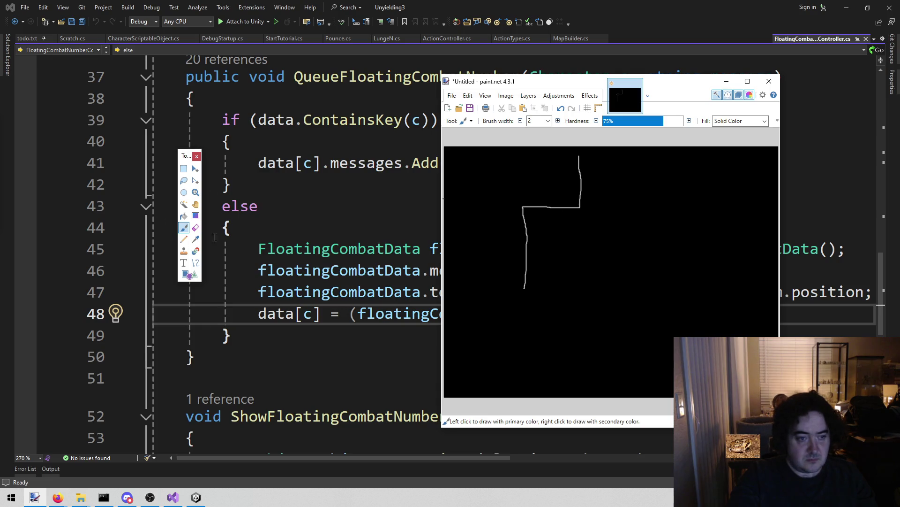
Try a 48-point text 'Do you know C++?' on the canvas, then undo it.
{"action": "left_click", "coordinate": [184, 261]}
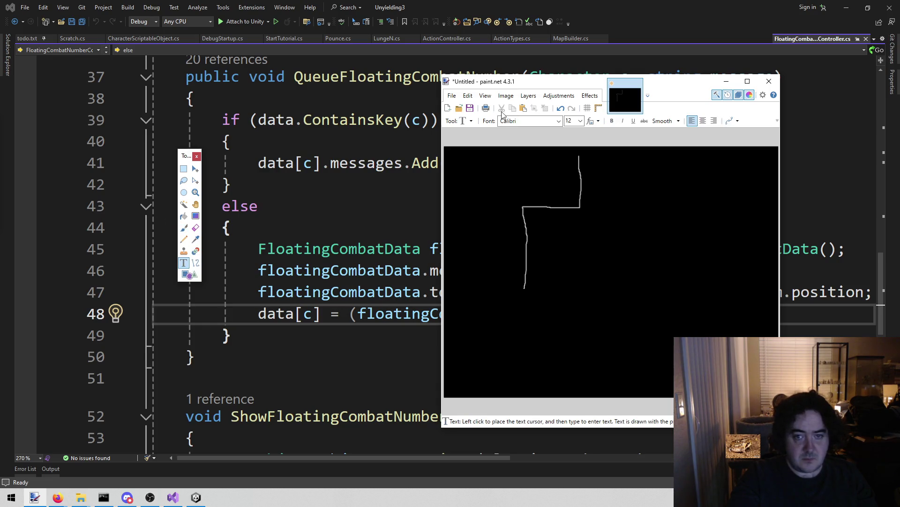
{"action": "left_click", "coordinate": [575, 123]}
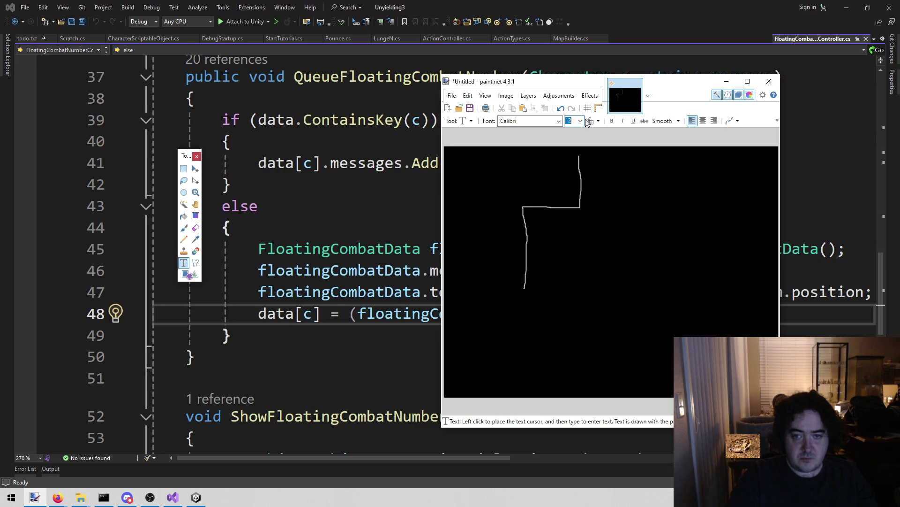
{"action": "left_click", "coordinate": [581, 121]}
{"action": "left_click", "coordinate": [576, 230]}
{"action": "left_click", "coordinate": [592, 181]}
{"action": "type", "text": "ab"}
{"action": "key", "text": "BackSpace"}
{"action": "key", "text": "BackSpace"}
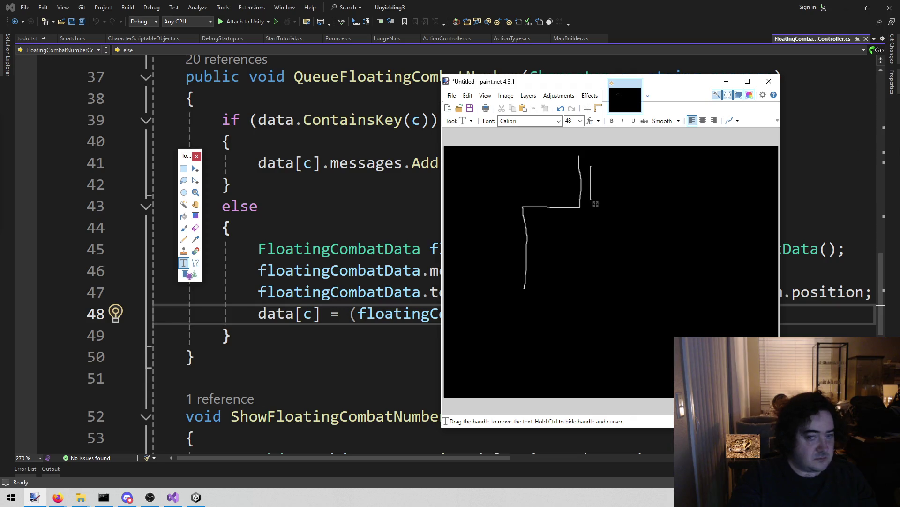
{"action": "type", "text": "D"}
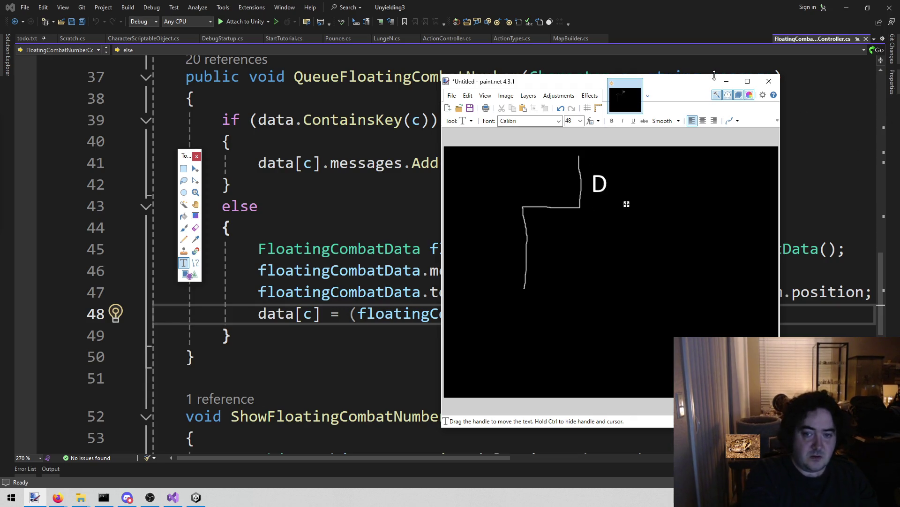
{"action": "type", "text": "o you know "}
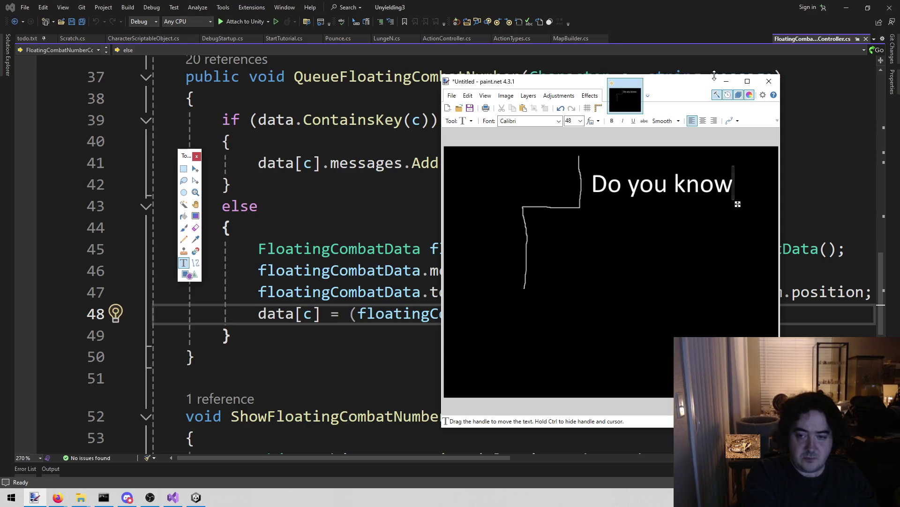
{"action": "type", "text": "C"}
{"action": "type", "text": "++"}
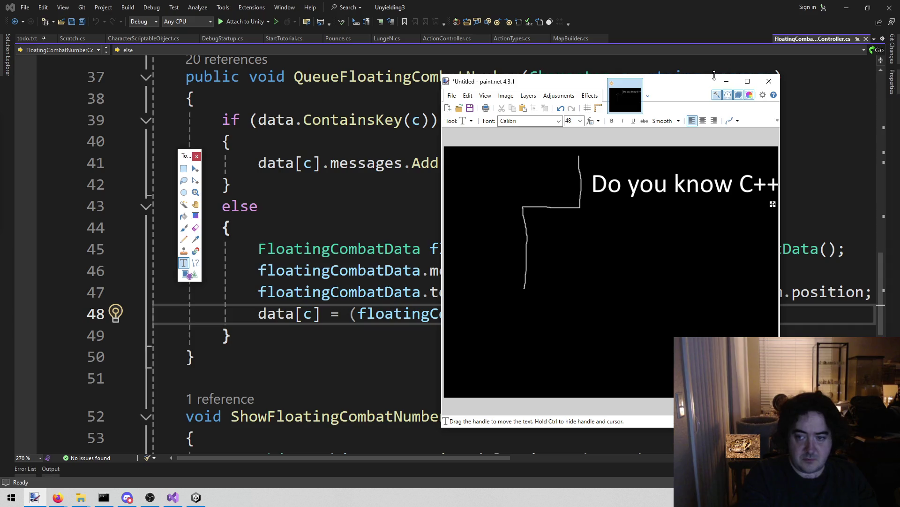
{"action": "type", "text": "?"}
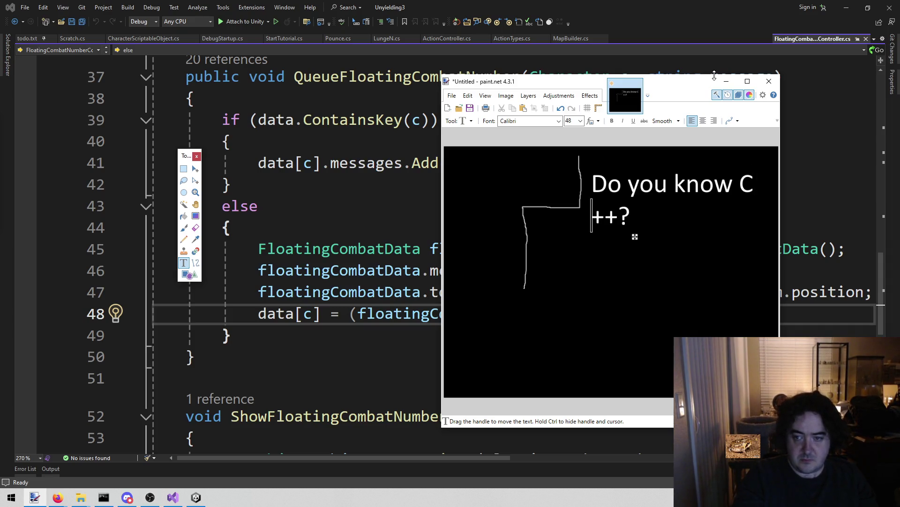
{"action": "key", "text": "ctrl+z"}
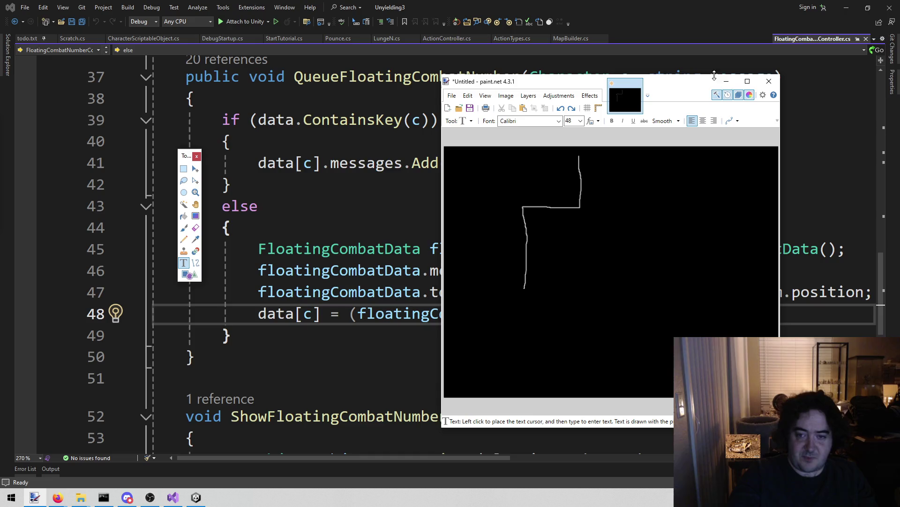
Add the 36-point two-line caption 'Do you know c+++ / already?' at the upper right.
{"action": "left_click", "coordinate": [580, 121]}
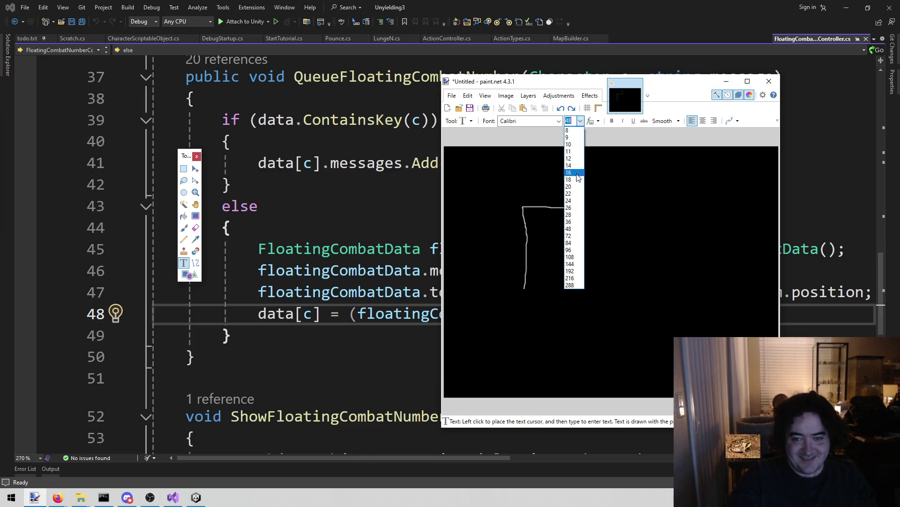
{"action": "left_click", "coordinate": [575, 221]}
{"action": "left_click", "coordinate": [610, 197]}
{"action": "type", "text": "Do you know c+++"}
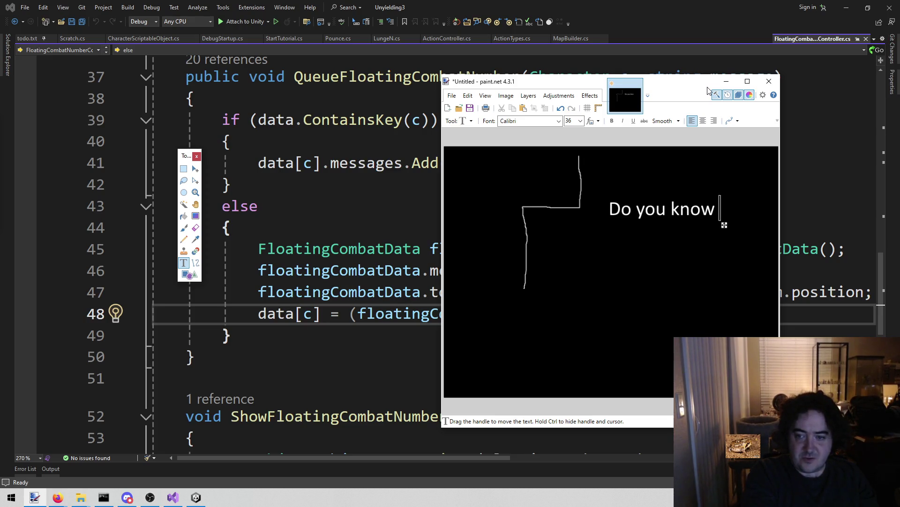
{"action": "key", "text": "Return"}
{"action": "type", "text": "already?"}
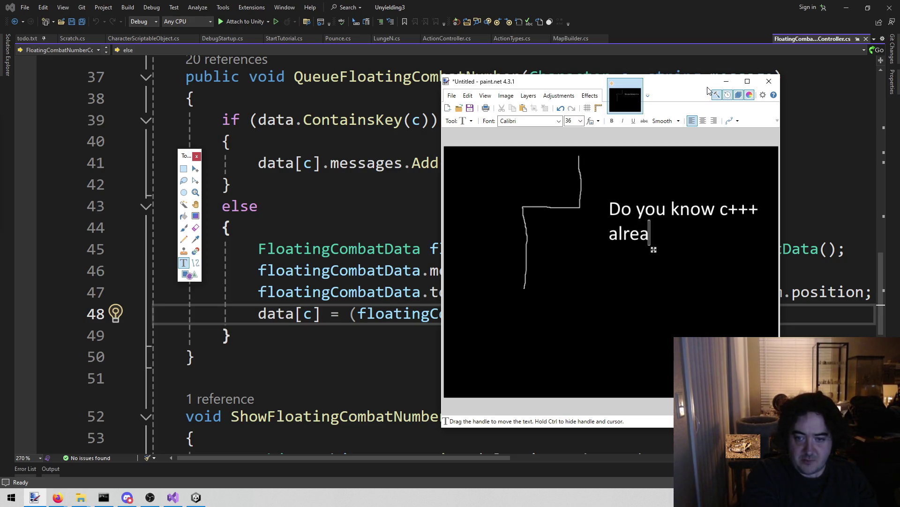
{"action": "left_click_drag", "start_coordinate": [683, 250], "coordinate": [681, 205]}
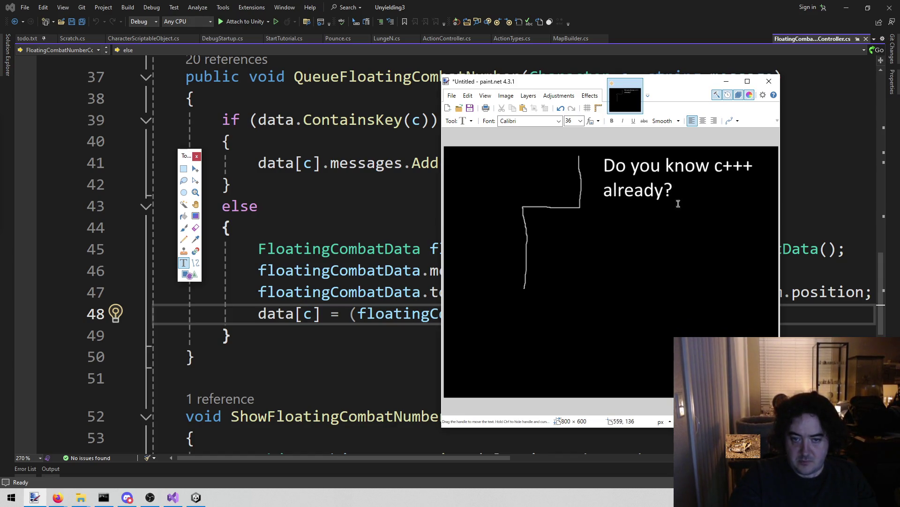
{"action": "left_click", "coordinate": [184, 228]}
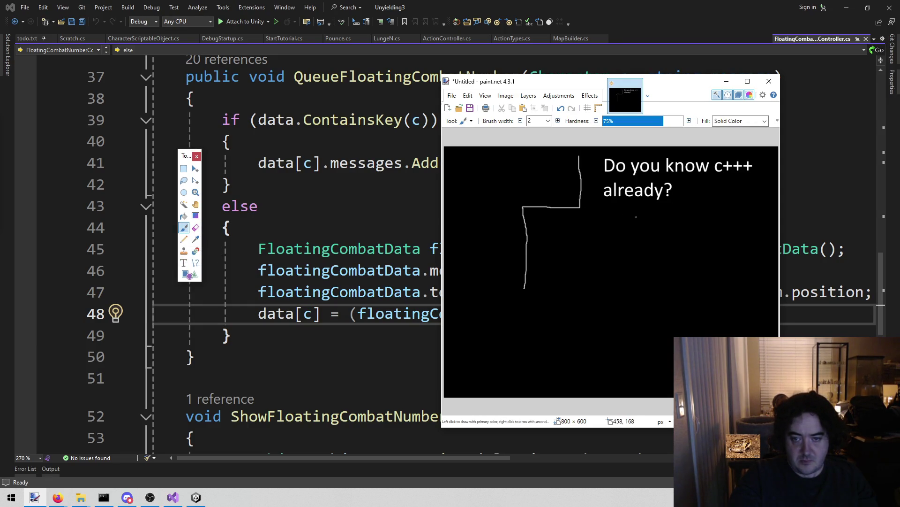
Add horizontal and diagonal strokes, label the right branch 'Unreal', and draw short strokes inside the left box.
{"action": "mouse_move", "coordinate": [581, 207]}
{"action": "left_mouse_down"}
{"action": "mouse_move", "coordinate": [634, 210]}
{"action": "mouse_move", "coordinate": [636, 254]}
{"action": "left_mouse_up"}
{"action": "left_click_drag", "start_coordinate": [630, 217], "coordinate": [600, 250]}
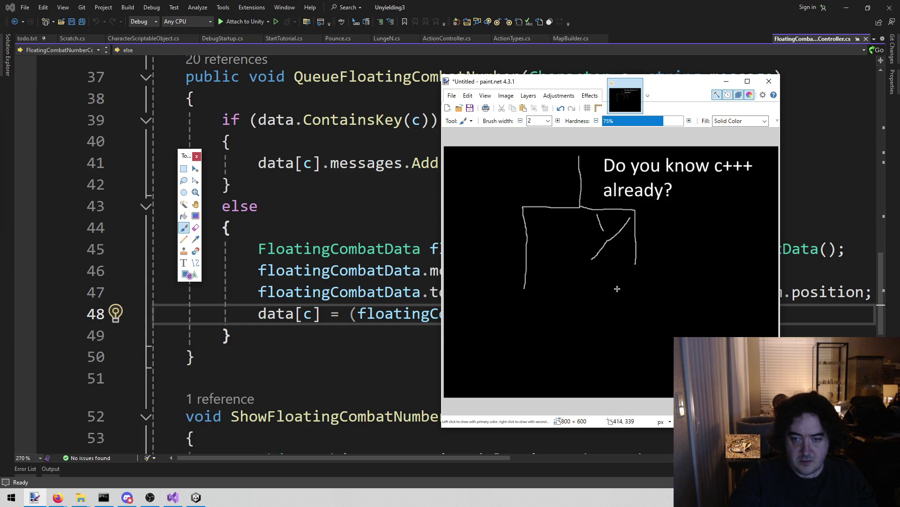
{"action": "left_click", "coordinate": [184, 262]}
{"action": "left_click", "coordinate": [615, 277]}
{"action": "type", "text": "Unreal"}
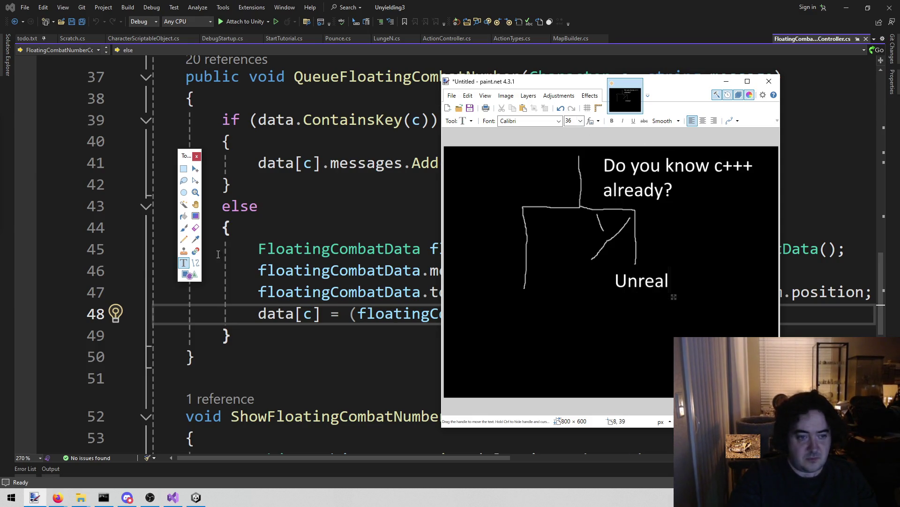
{"action": "left_click", "coordinate": [183, 227]}
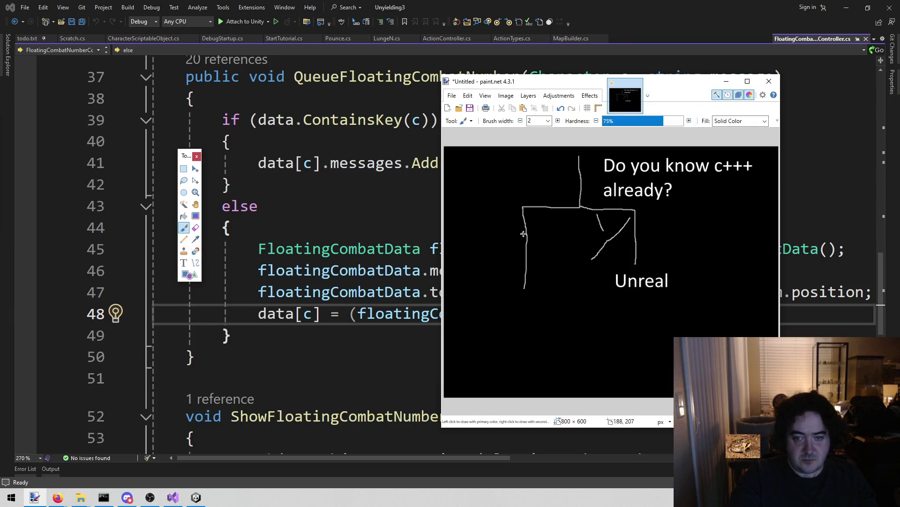
{"action": "mouse_move", "coordinate": [541, 240]}
{"action": "left_mouse_down"}
{"action": "mouse_move", "coordinate": [540, 221]}
{"action": "mouse_move", "coordinate": [554, 240]}
{"action": "mouse_move", "coordinate": [557, 220]}
{"action": "left_mouse_up"}
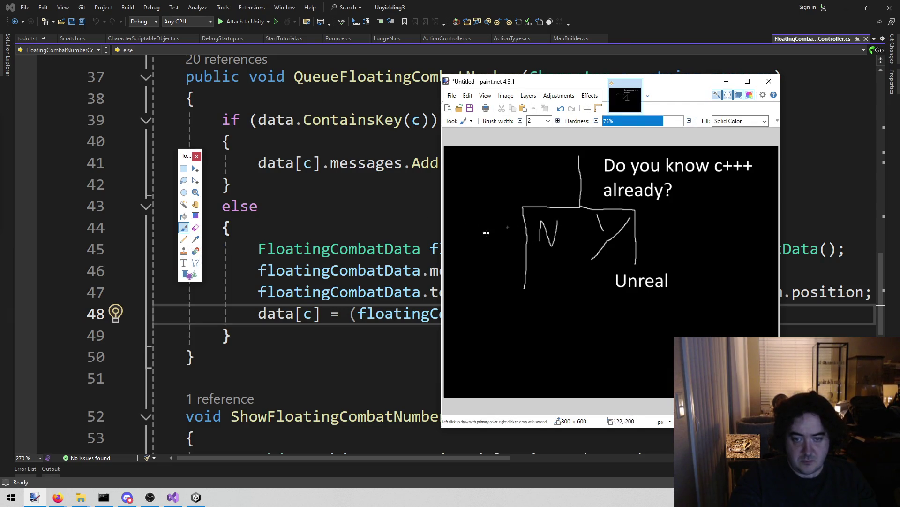
{"action": "left_click", "coordinate": [183, 262]}
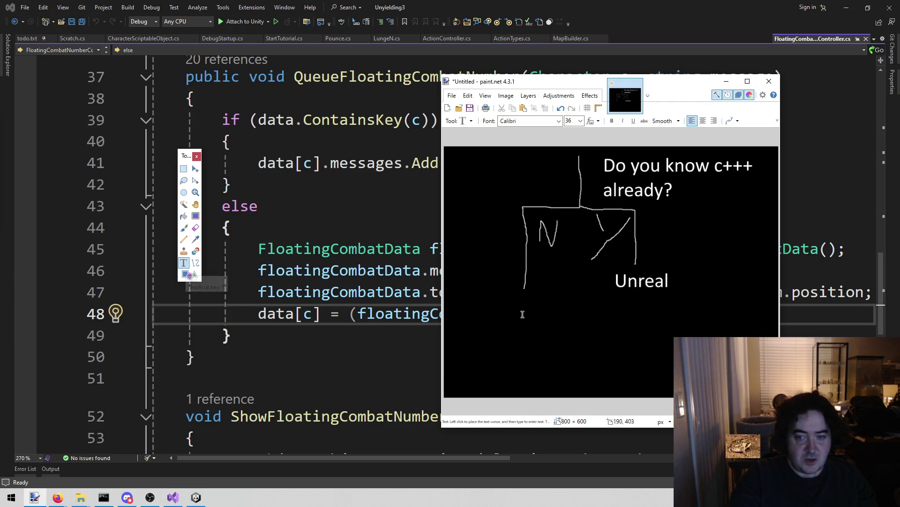
Type the two-line label 'Unity' / '(C#)' under the left branch, shifting it right.
{"action": "left_click", "coordinate": [468, 299]}
{"action": "type", "text": "Unity"}
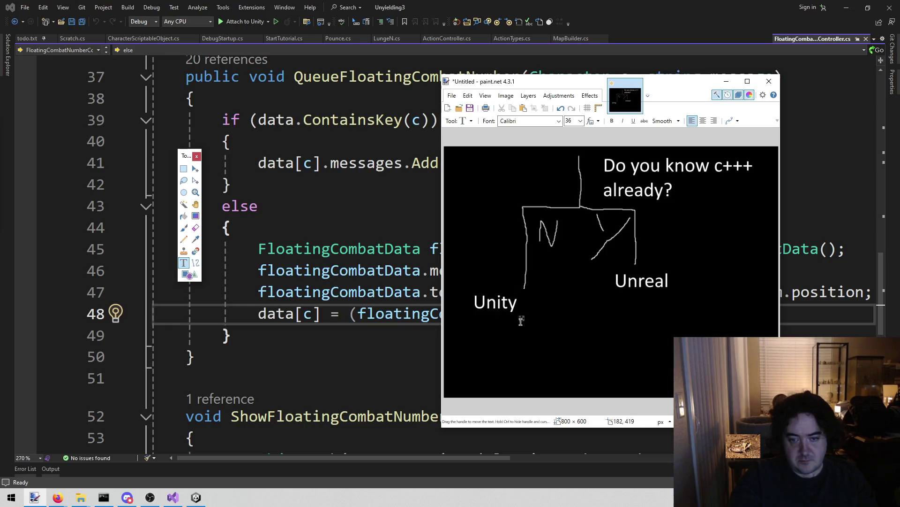
{"action": "left_click_drag", "start_coordinate": [521, 318], "coordinate": [548, 318]}
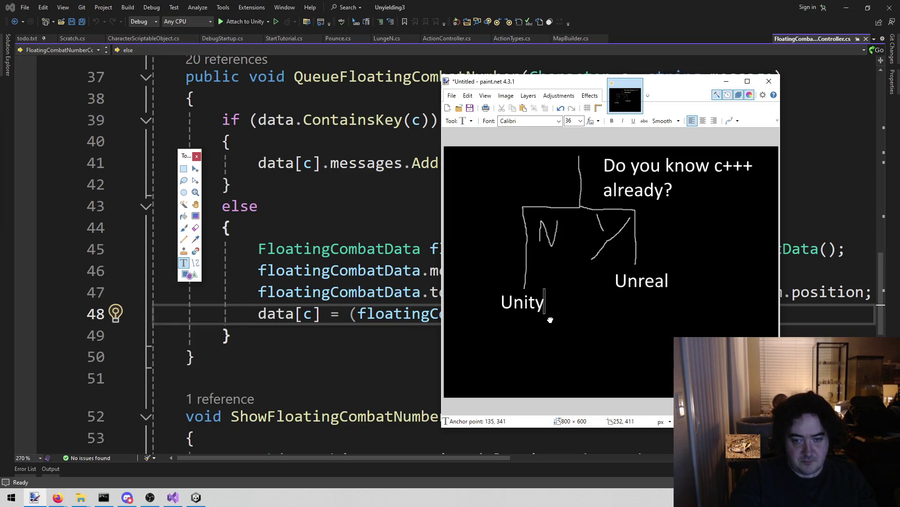
{"action": "key", "text": "Return"}
{"action": "type", "text": "(C"}
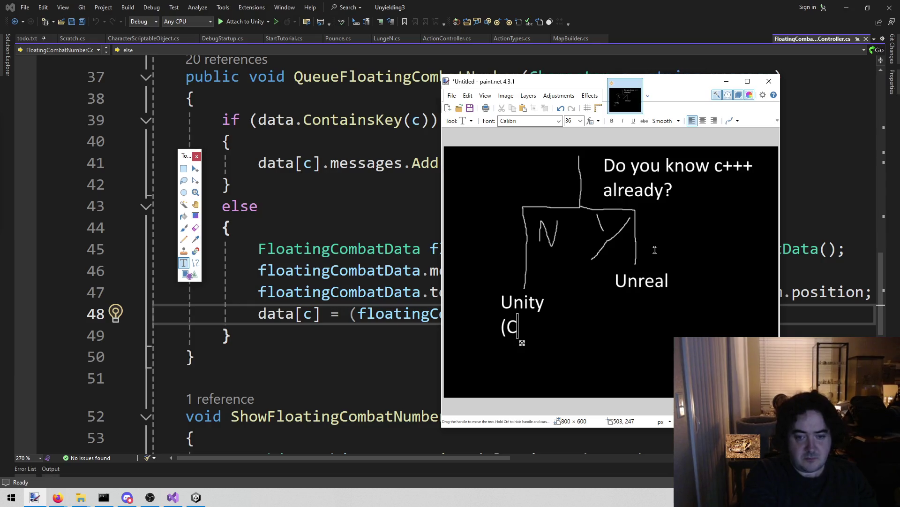
{"action": "type", "text": "#)"}
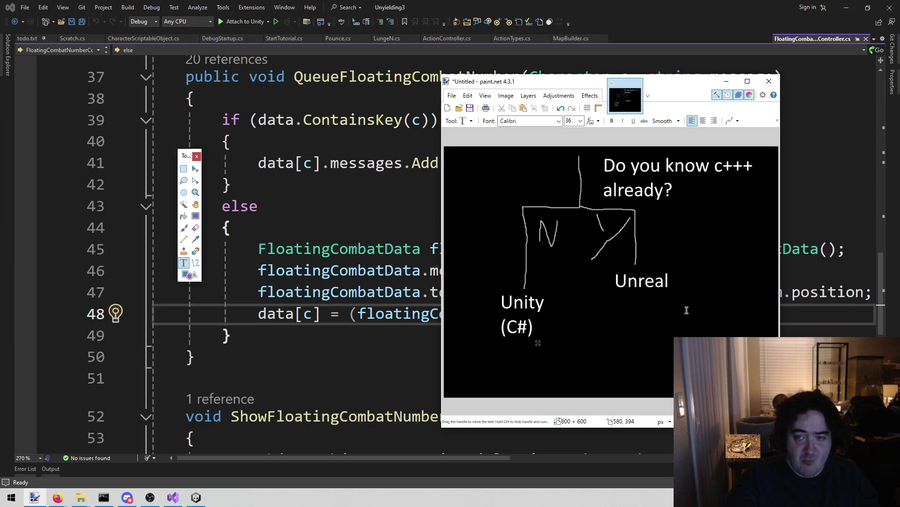
Close the untitled paint.net diagram window.
{"action": "left_click", "coordinate": [766, 84]}
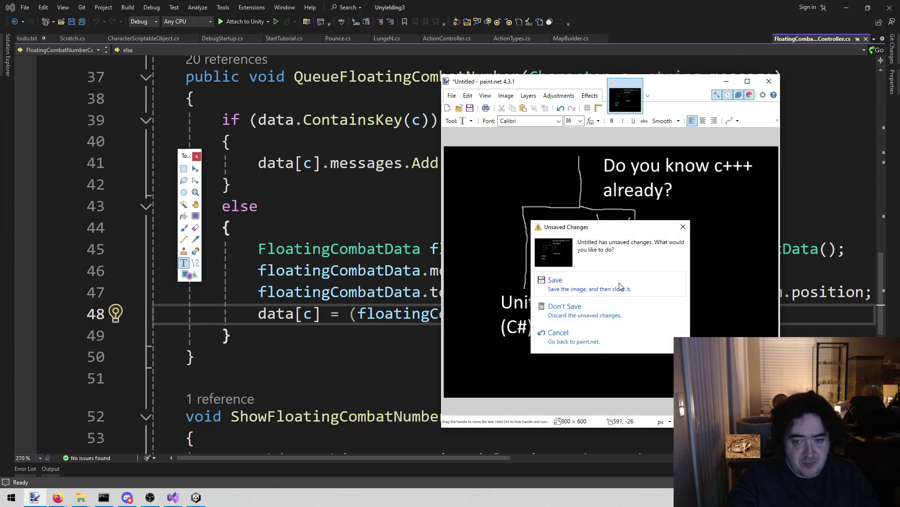
Discard the sketch without saving and return to the end of line 41 in Visual Studio.
{"action": "left_click", "coordinate": [592, 309]}
{"action": "key", "text": "Up"}
{"action": "key", "text": "Up"}
{"action": "key", "text": "Up"}
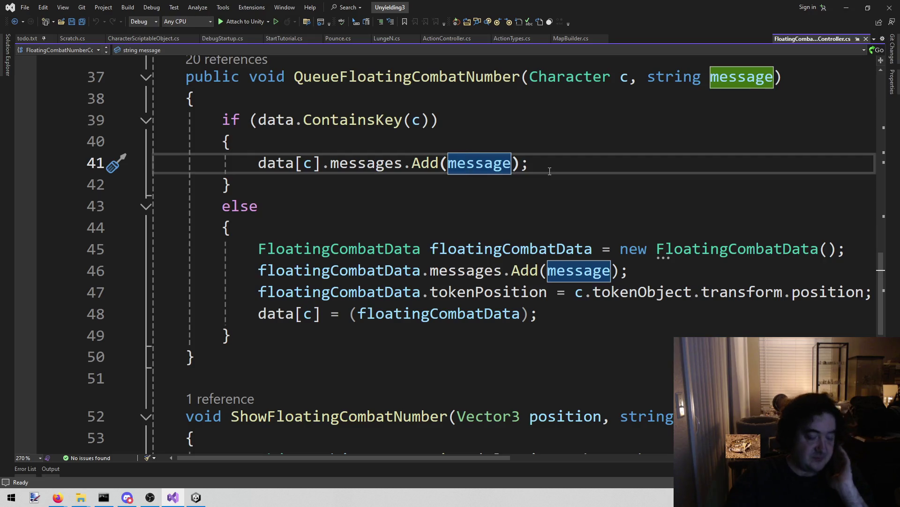
{"action": "left_click", "coordinate": [550, 171]}
Start a new line 43 reading 'data[c].tokenPosition = c.' in the if branch.
{"action": "key", "text": "Return"}
{"action": "type", "text": "CatalogLocati"}
{"action": "key", "text": "ctrl+BackSpace"}
{"action": "type", "text": "data[c"}
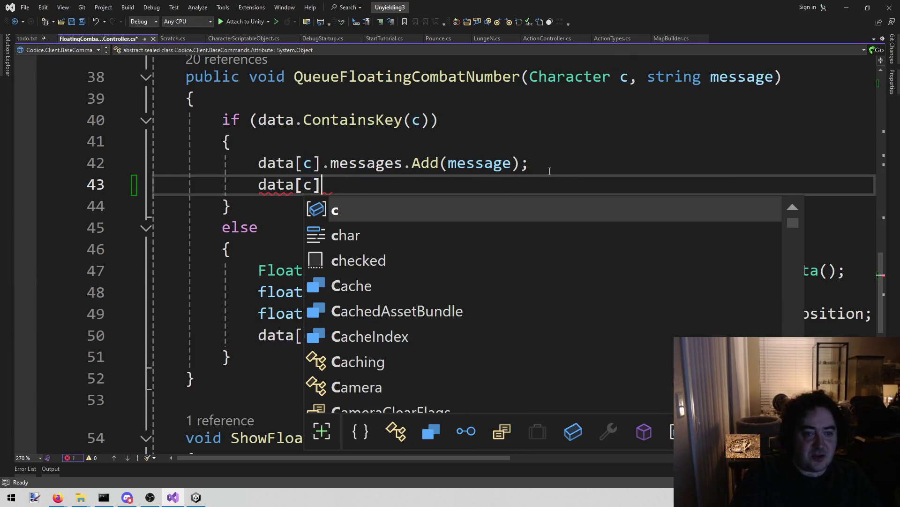
{"action": "type", "text": "."}
{"action": "key", "text": "BackSpace"}
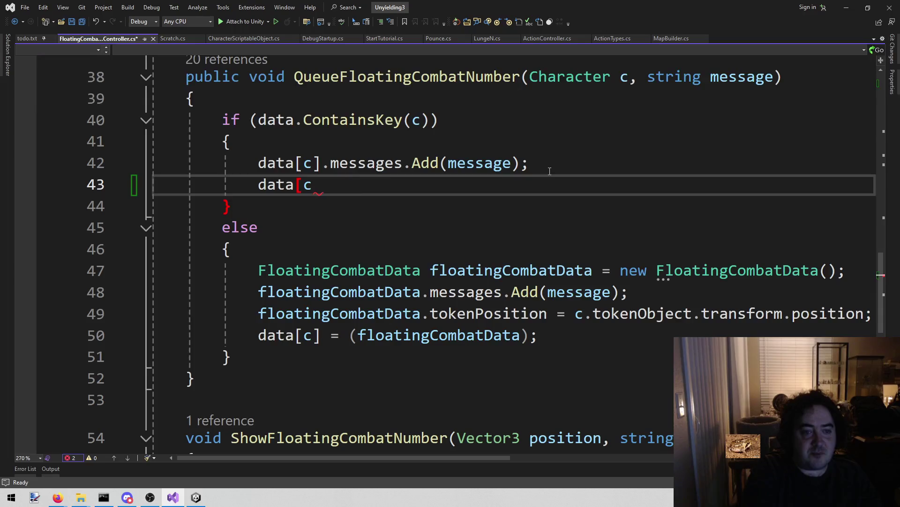
{"action": "type", "text": "]."}
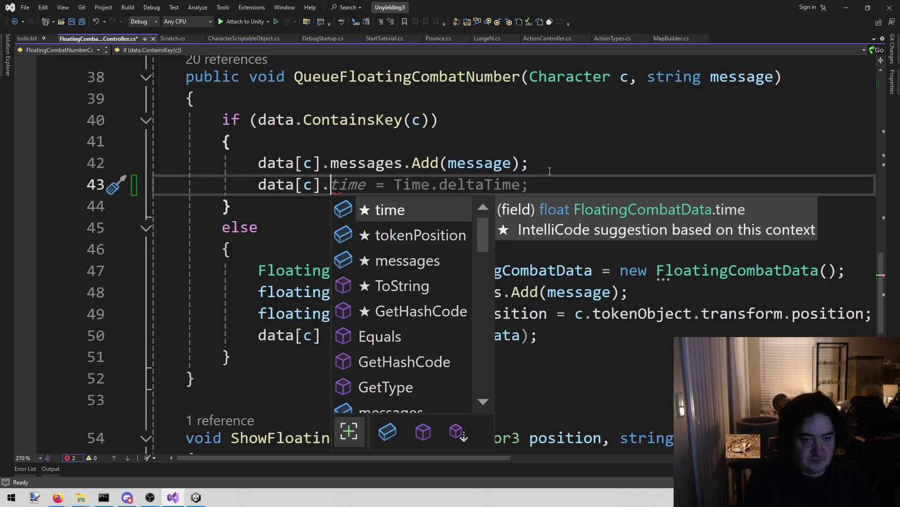
{"action": "type", "text": "m"}
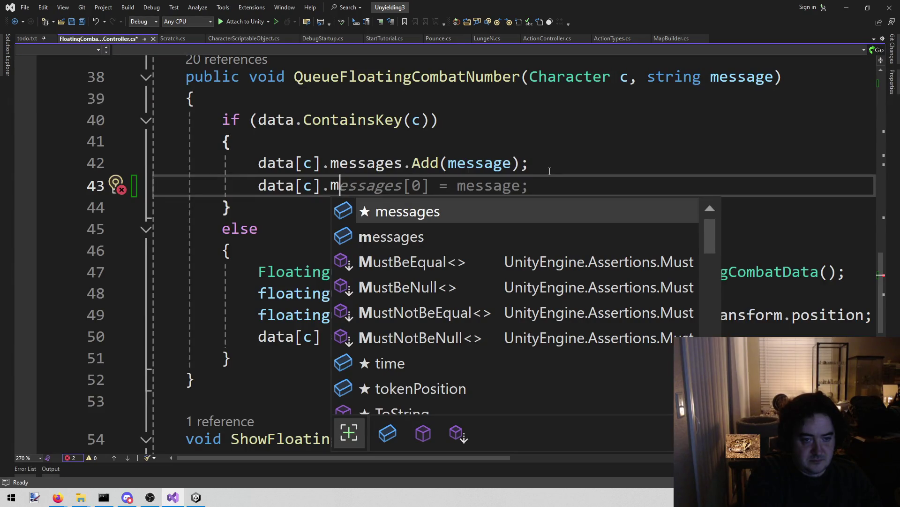
{"action": "key", "text": "Down"}
{"action": "key", "text": "Down"}
{"action": "key", "text": "Down"}
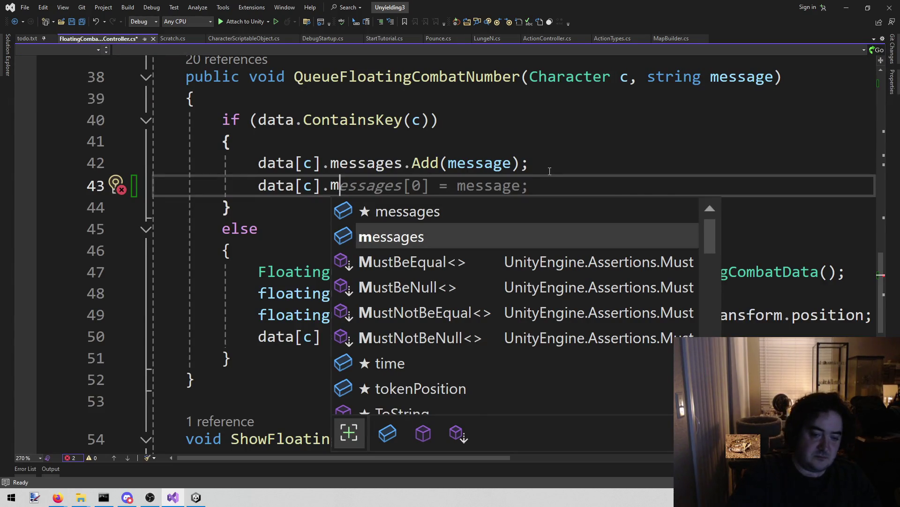
{"action": "key", "text": "Up"}
{"action": "type", "text": "= c."}
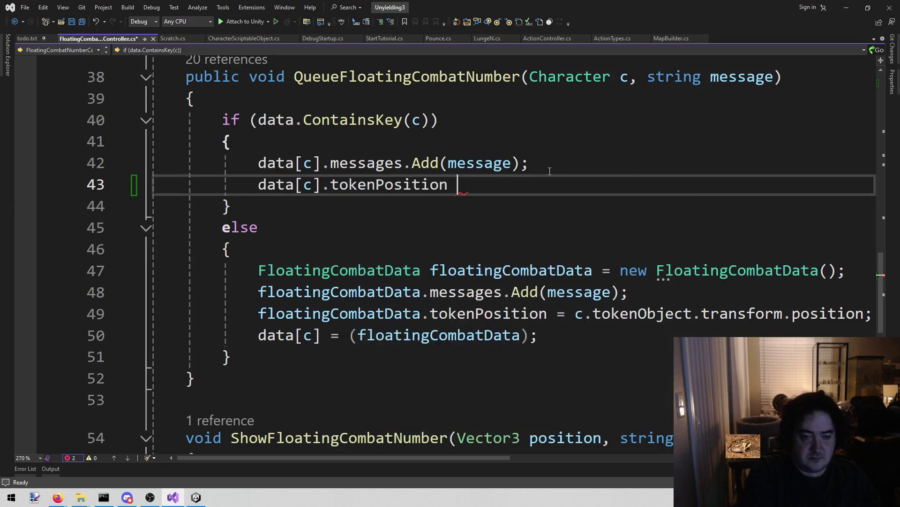
{"action": "key", "text": "Escape"}
Complete it with tokenObject.transform.position copied from line 49, fix the double dot, and save.
{"action": "key", "text": "Down"}
{"action": "key", "text": "Down"}
{"action": "key", "text": "Down"}
{"action": "key", "text": "Down"}
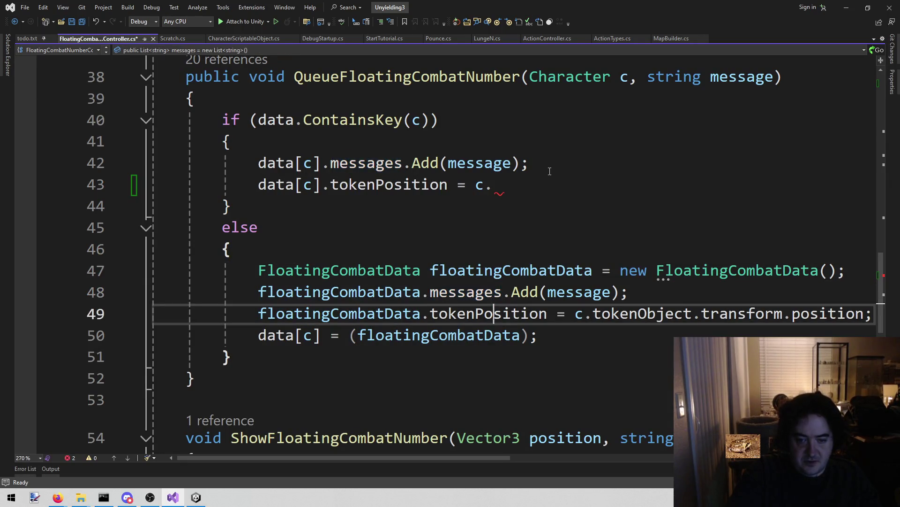
{"action": "key", "text": "ctrl+Right"}
{"action": "key", "text": "ctrl+Right"}
{"action": "key", "text": "ctrl+Right"}
{"action": "key", "text": "Left"}
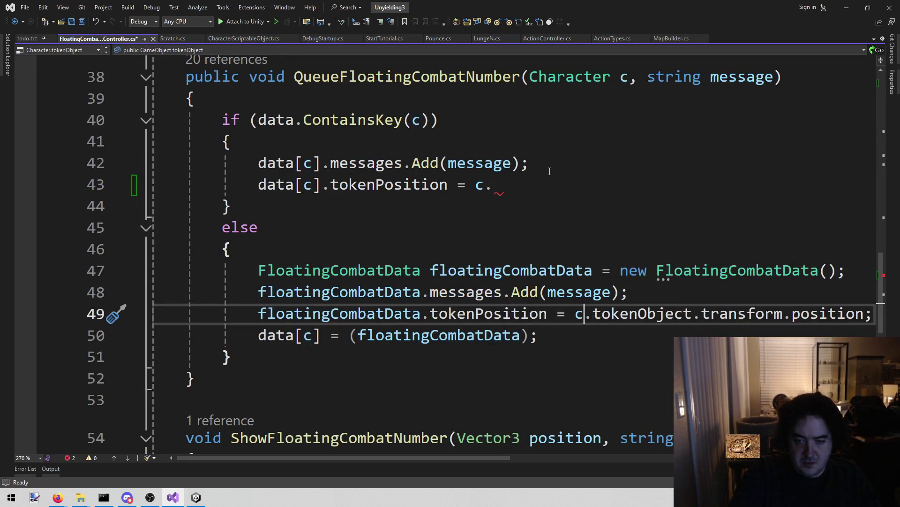
{"action": "key", "text": "shift+End"}
{"action": "key", "text": "ctrl+c"}
{"action": "key", "text": "Up"}
{"action": "key", "text": "Up"}
{"action": "key", "text": "Up"}
{"action": "key", "text": "Up"}
{"action": "key", "text": "End"}
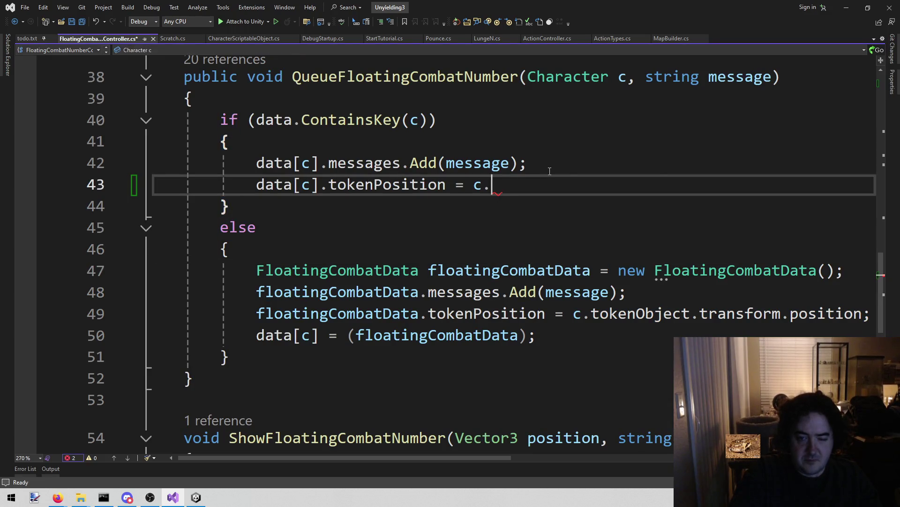
{"action": "key", "text": "ctrl+v"}
{"action": "key", "text": "ctrl+Left"}
{"action": "key", "text": "ctrl+Left"}
{"action": "key", "text": "ctrl+Left"}
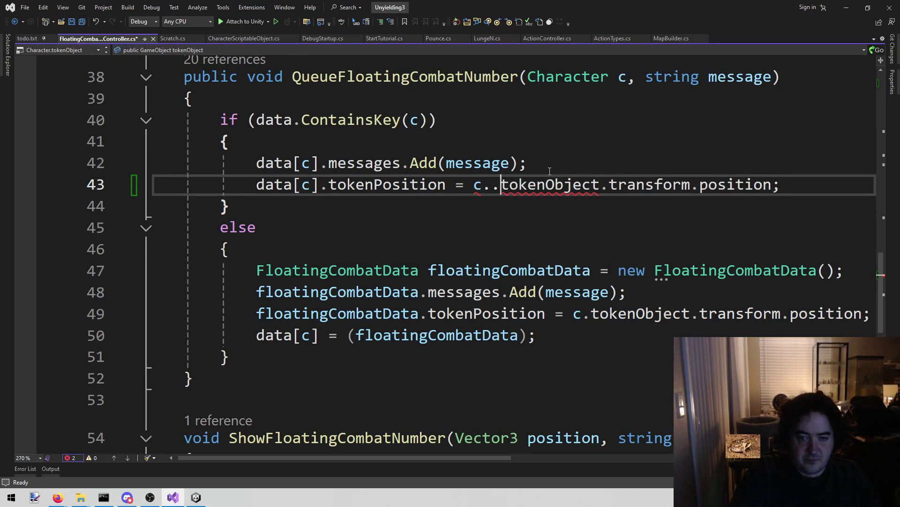
{"action": "key", "text": "BackSpace"}
{"action": "key", "text": "ctrl+s"}
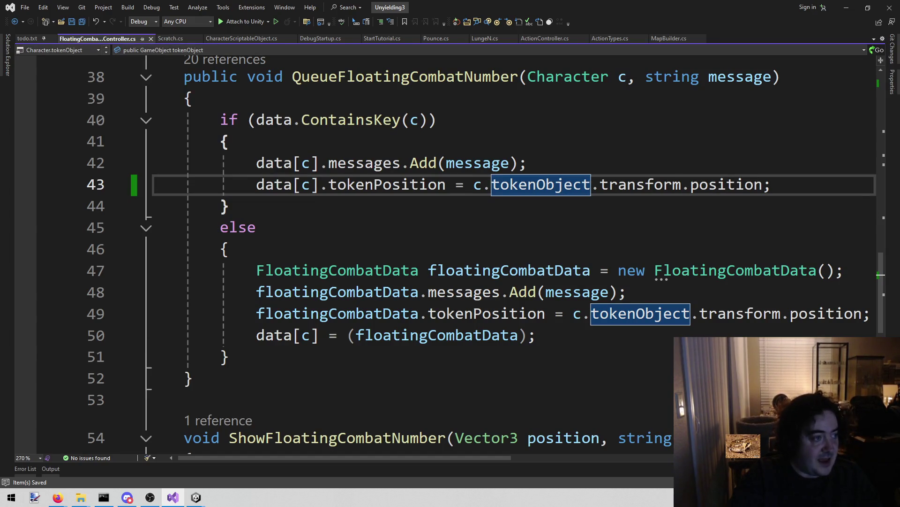
{"action": "key", "text": "alt+Tab"}
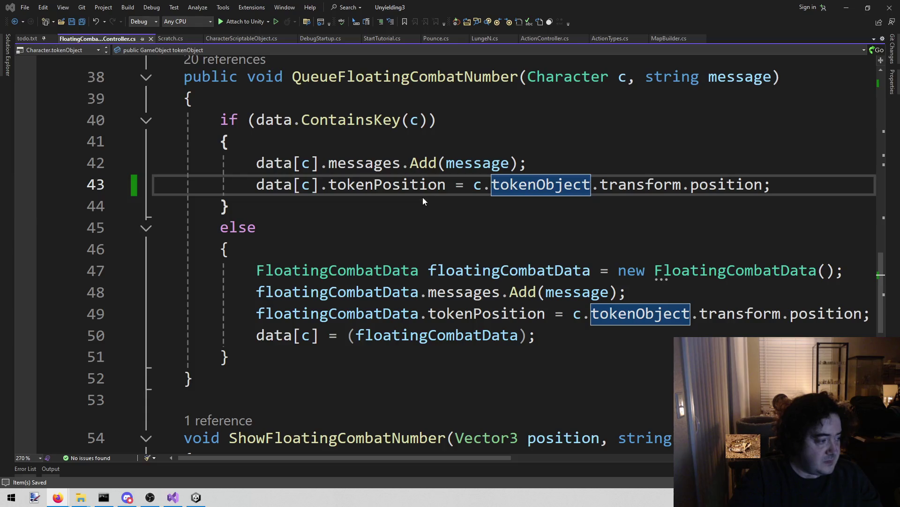
Check the browser, then clear the reference highlighting in the saved script.
{"action": "key", "text": "alt+Tab"}
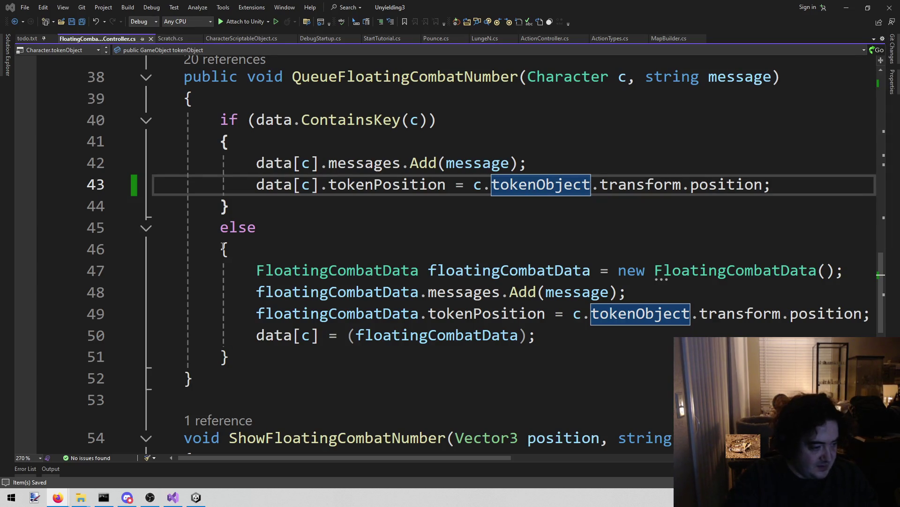
{"action": "left_click", "coordinate": [420, 200]}
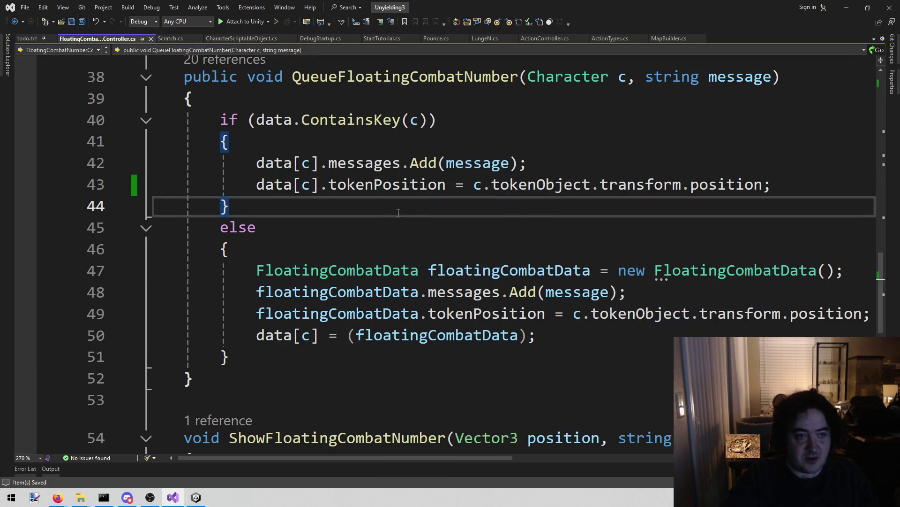
Switch to the Unity editor and enter Play mode to run the Combat scene.
{"action": "left_click", "coordinate": [197, 496]}
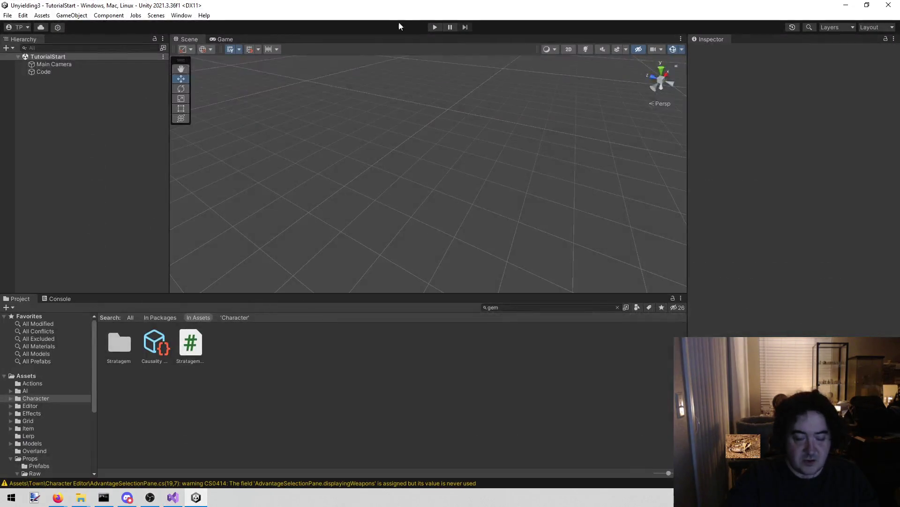
{"action": "left_click", "coordinate": [435, 27]}
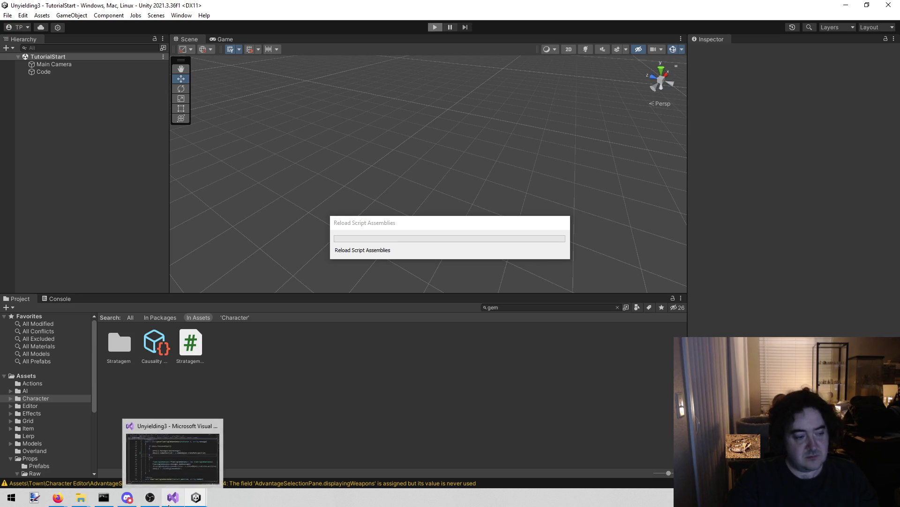
{"action": "mouse_move", "coordinate": [150, 498]}
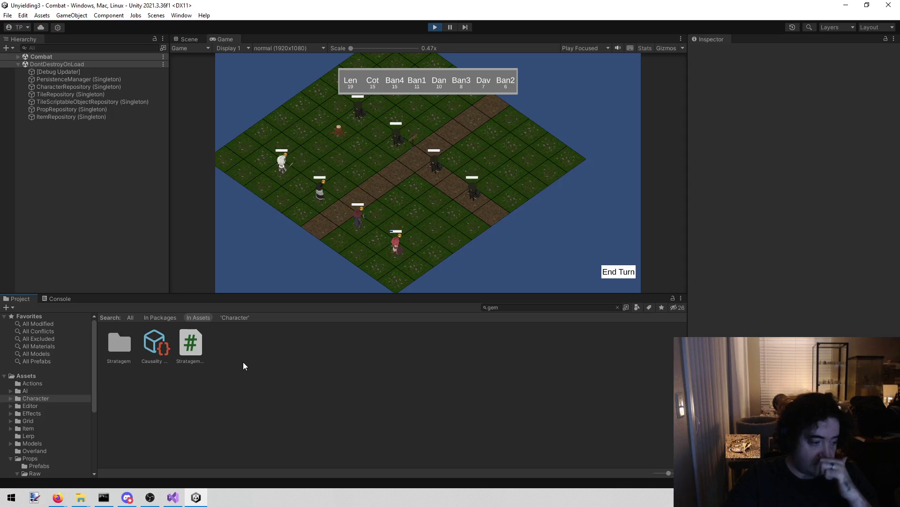
Let the Combat scene load in play mode, showing eight combatants from Len 19 to Ban2 6.
{"action": "key", "text": "alt+Tab"}
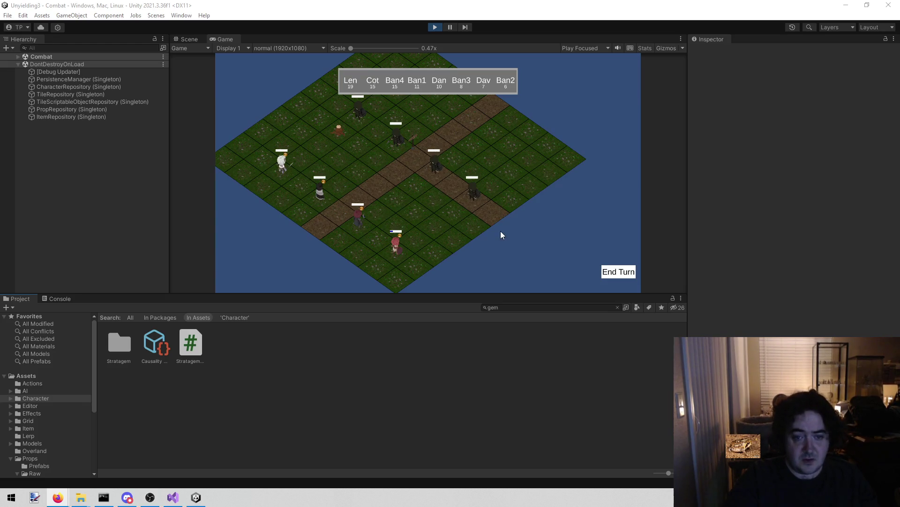
Clear the victory, new-abilities and bandit Chop notices, ending turns until Lenette's 12/12 HP turn begins.
{"action": "left_click", "coordinate": [436, 204]}
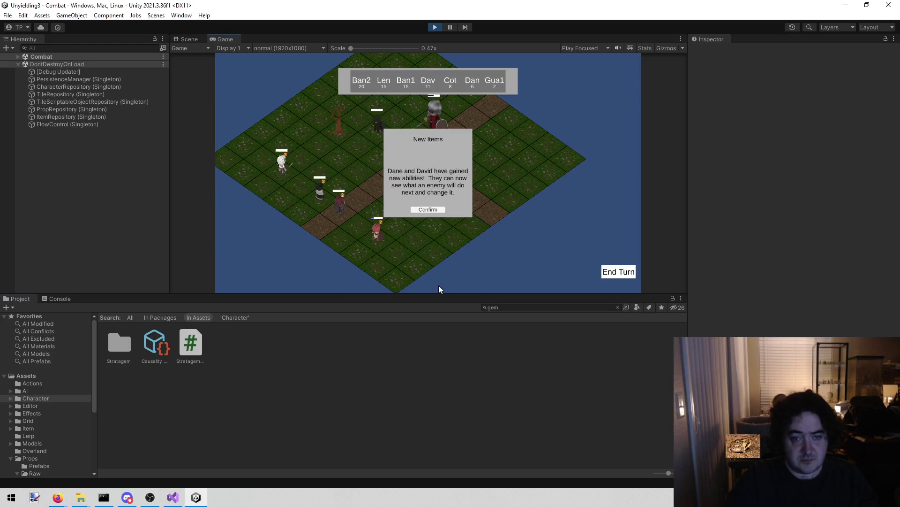
{"action": "left_click", "coordinate": [439, 211]}
{"action": "left_click", "coordinate": [612, 274]}
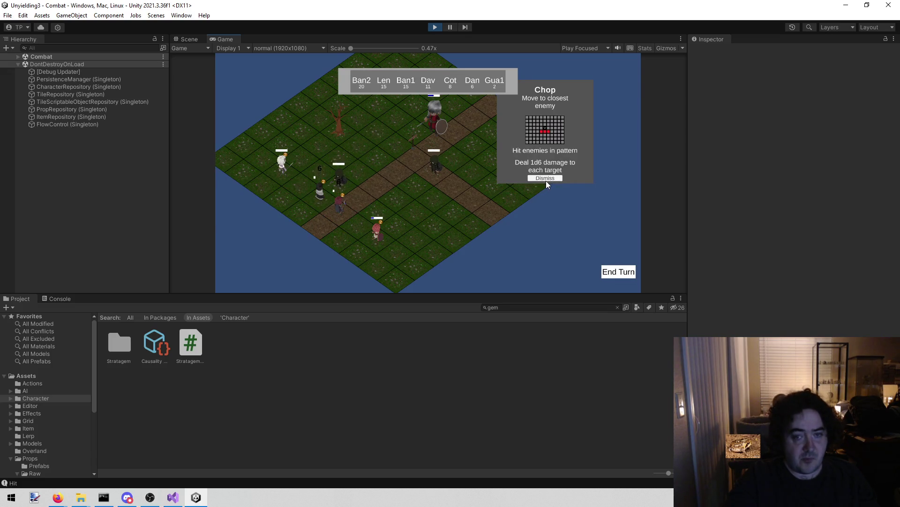
{"action": "left_click", "coordinate": [545, 178]}
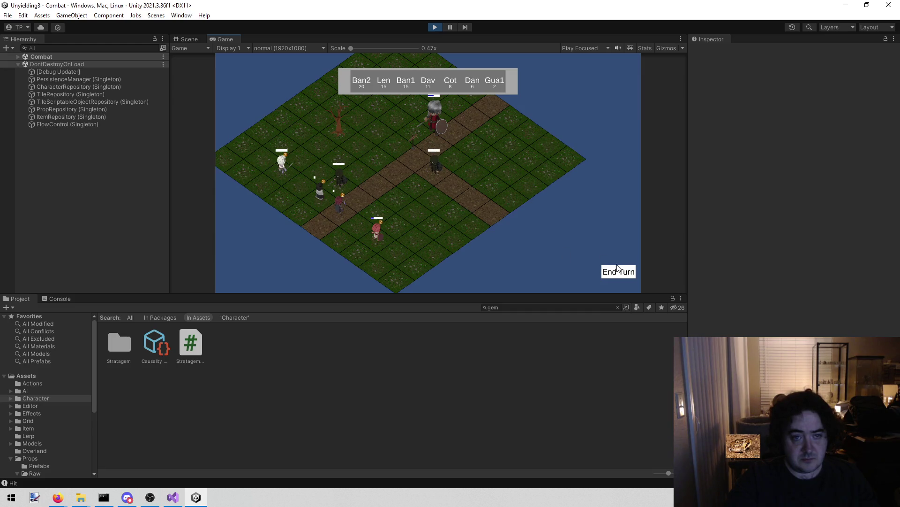
{"action": "left_click", "coordinate": [614, 276]}
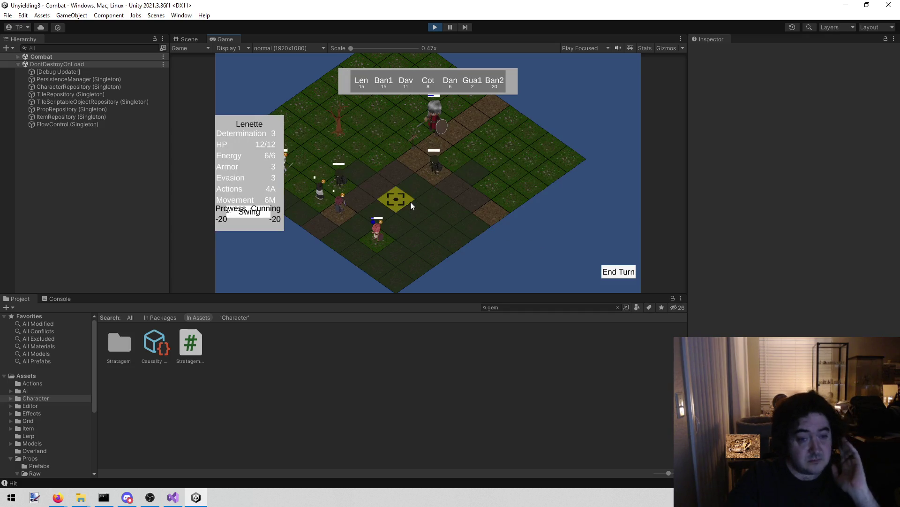
Move Lenette beside the bandits, Swing at Bandit 1 to drop it to 6/13 HP, and end her turn.
{"action": "left_click", "coordinate": [457, 193]}
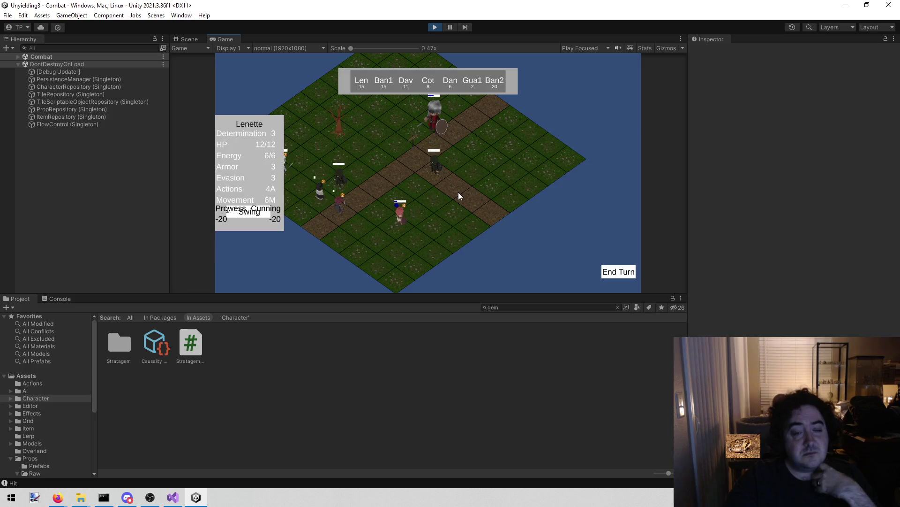
{"action": "left_click", "coordinate": [249, 212]}
{"action": "left_click", "coordinate": [423, 170]}
{"action": "left_click", "coordinate": [618, 272]}
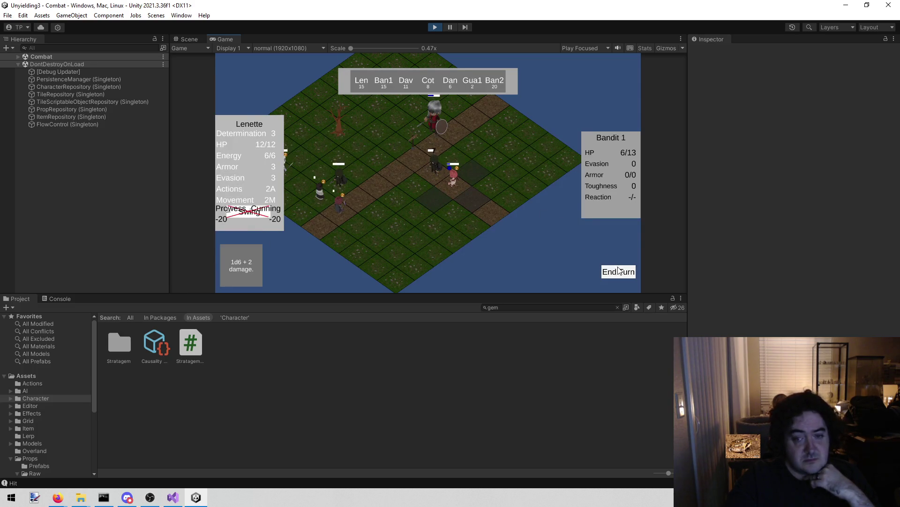
Dismiss the bandit's Chop notice, then move David to a new tile and end his turn.
{"action": "left_click", "coordinate": [530, 179]}
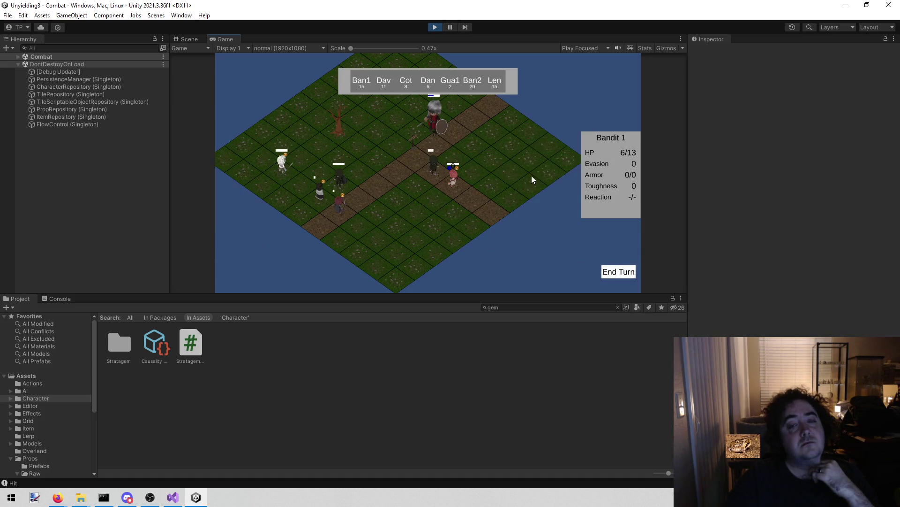
{"action": "left_click", "coordinate": [615, 271]}
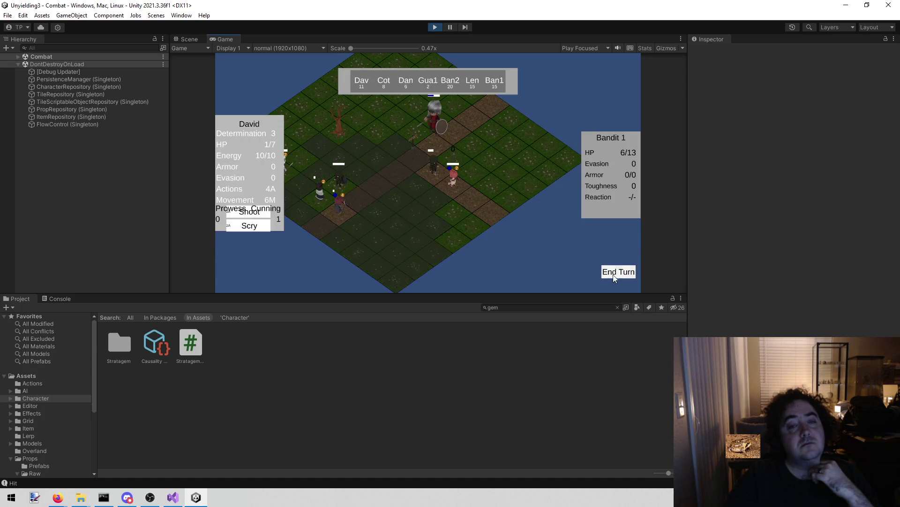
{"action": "left_click", "coordinate": [396, 180]}
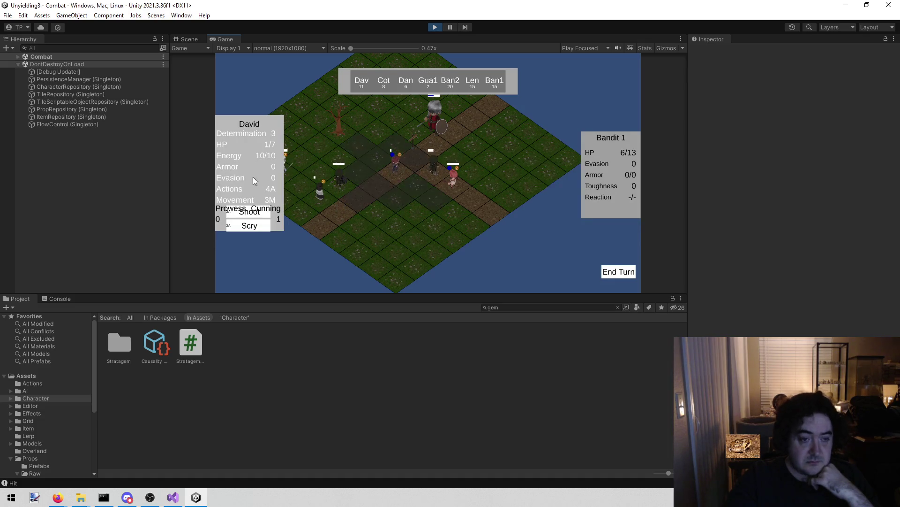
{"action": "mouse_move", "coordinate": [256, 212]}
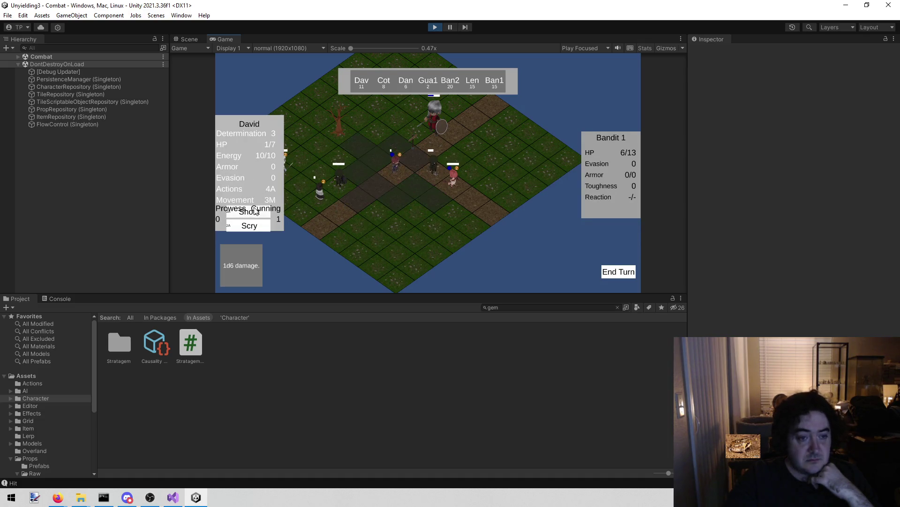
{"action": "left_click", "coordinate": [624, 272]}
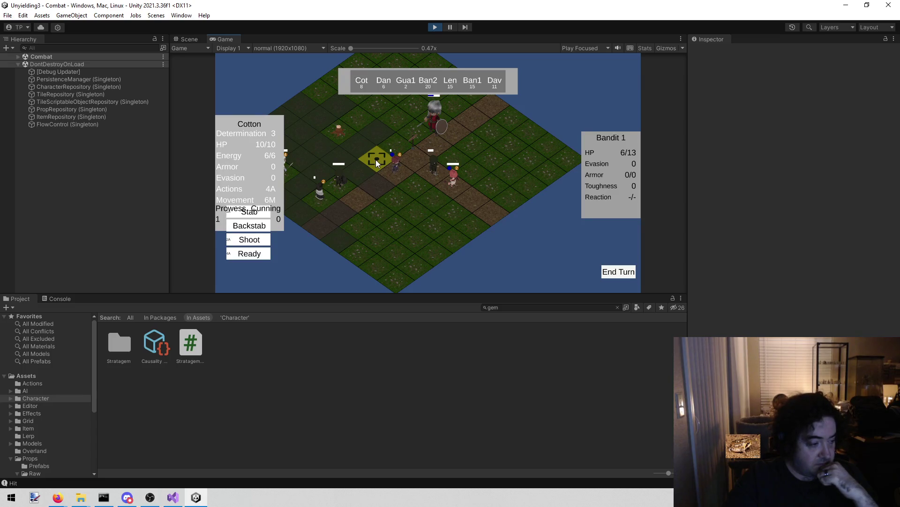
Reposition Cotton toward the bandits, end Cotton's and Dane's turns, and stop the play test.
{"action": "left_click", "coordinate": [376, 160]}
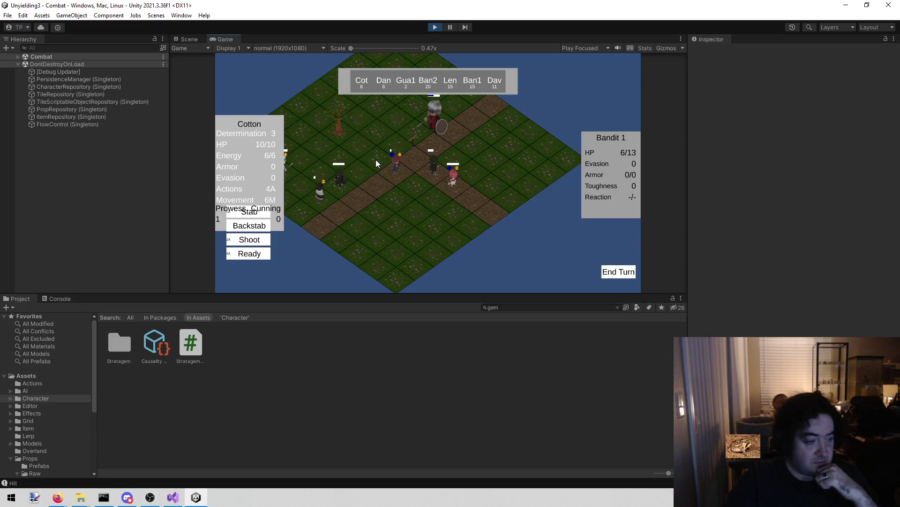
{"action": "left_click", "coordinate": [370, 161]}
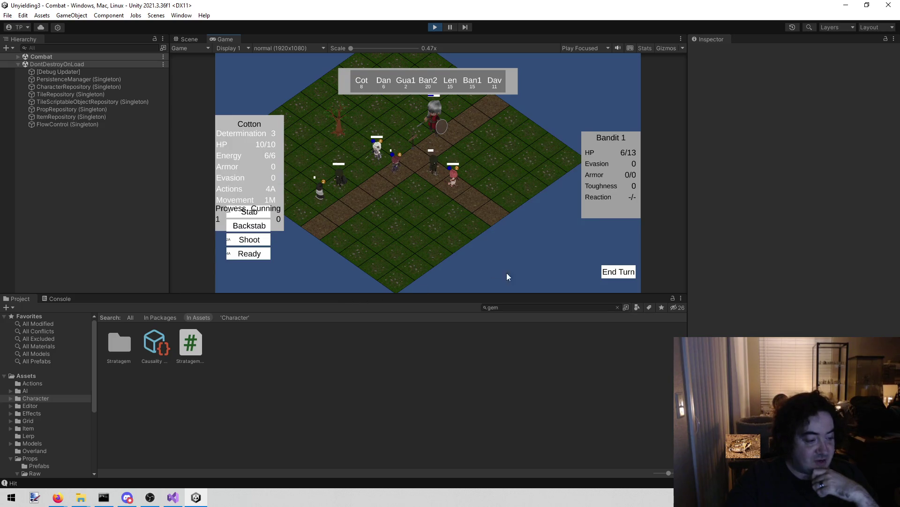
{"action": "left_click", "coordinate": [609, 270]}
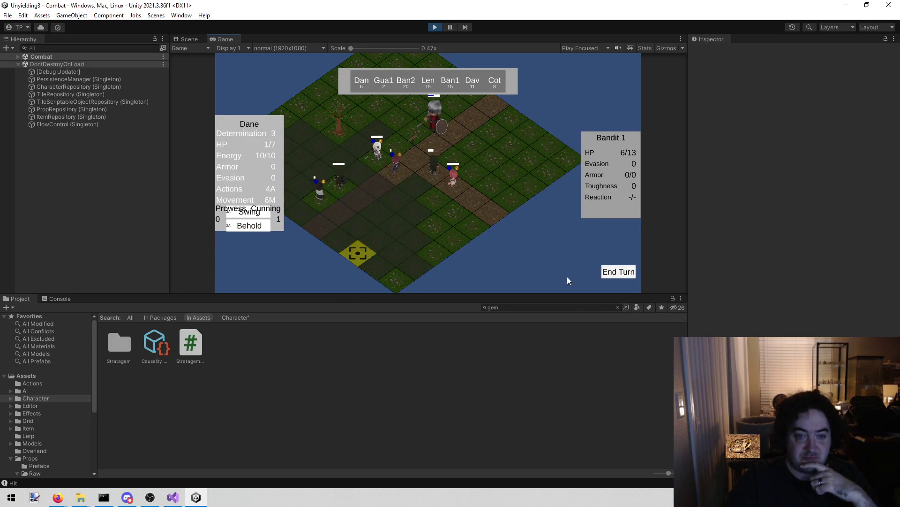
{"action": "left_click", "coordinate": [617, 277]}
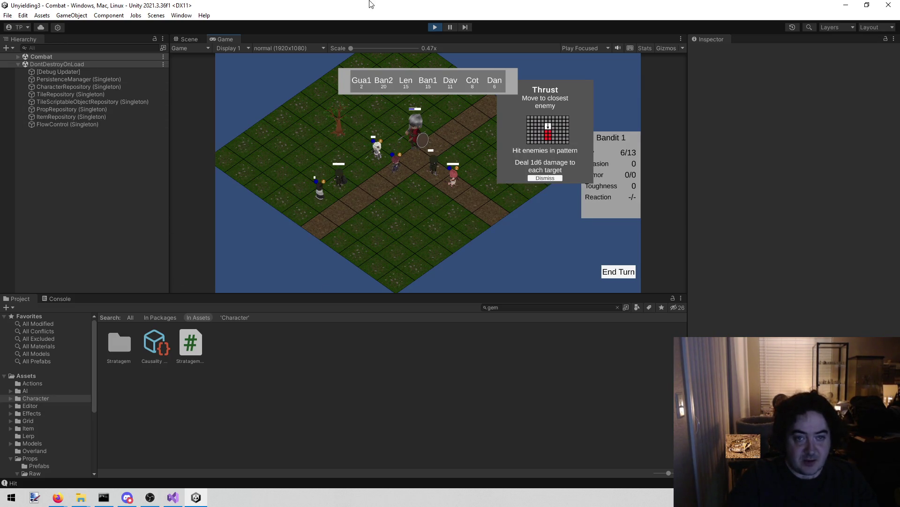
{"action": "left_click", "coordinate": [436, 26]}
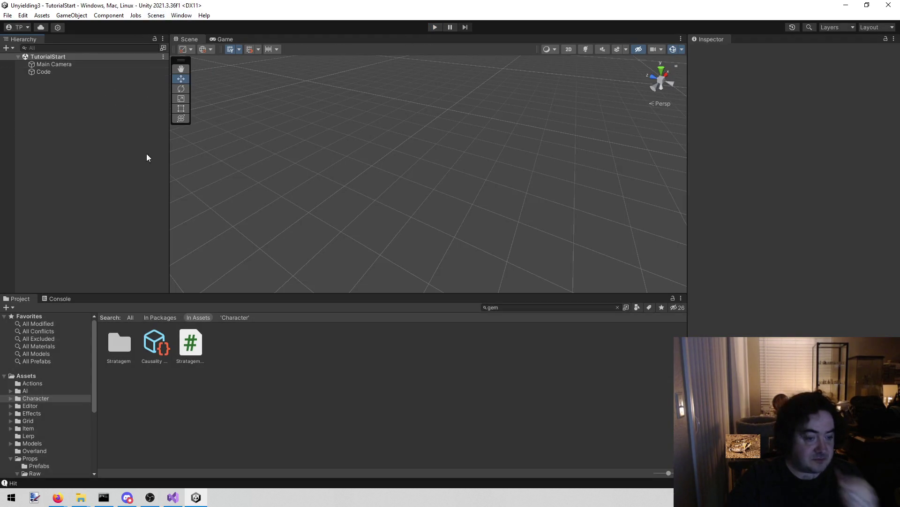
Load the Combat scene from the Scenes menu in the Unity editor.
{"action": "left_click", "coordinate": [173, 499]}
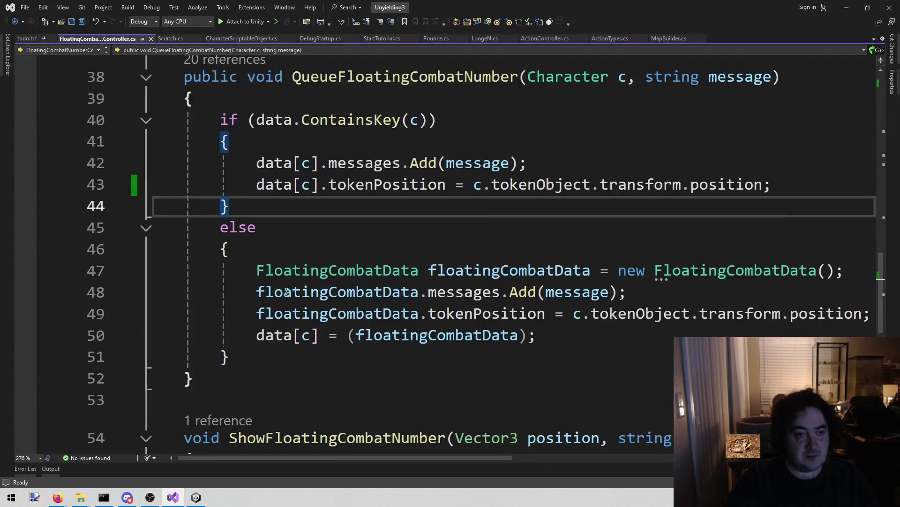
{"action": "left_click", "coordinate": [196, 497]}
{"action": "left_click", "coordinate": [156, 15]}
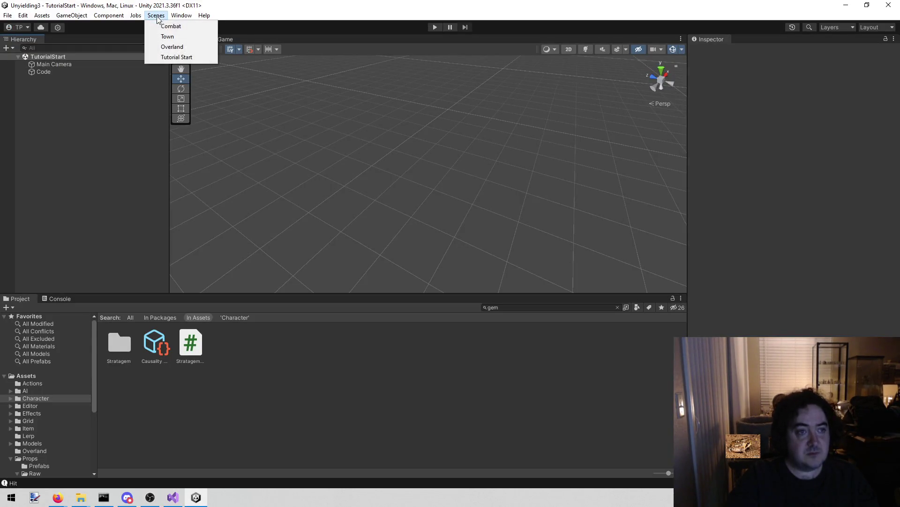
{"action": "left_click", "coordinate": [154, 25]}
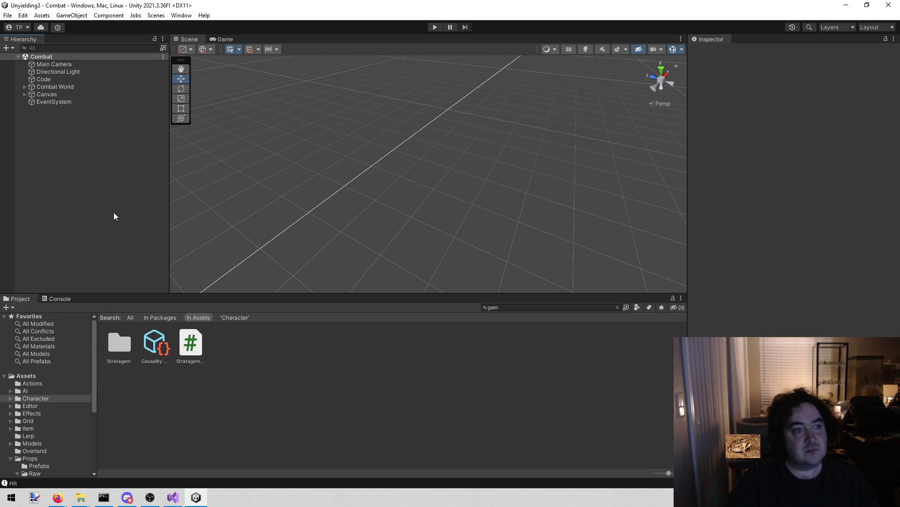
Check the Code object's Debug Startup setting, then start a play test of the Combat scene.
{"action": "left_click", "coordinate": [61, 79]}
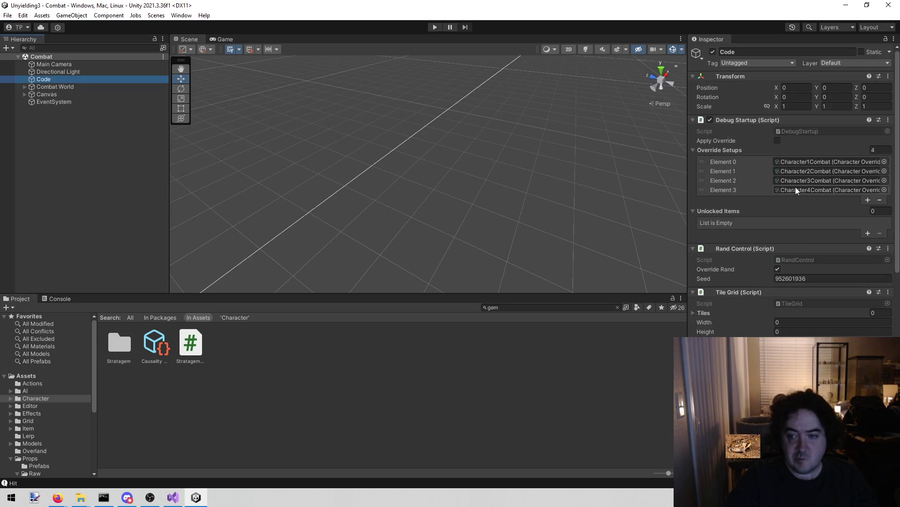
{"action": "scroll", "coordinate": [795, 187], "scroll_direction": "down", "scroll_amount": 1}
{"action": "scroll", "coordinate": [795, 183], "scroll_direction": "up", "scroll_amount": 1}
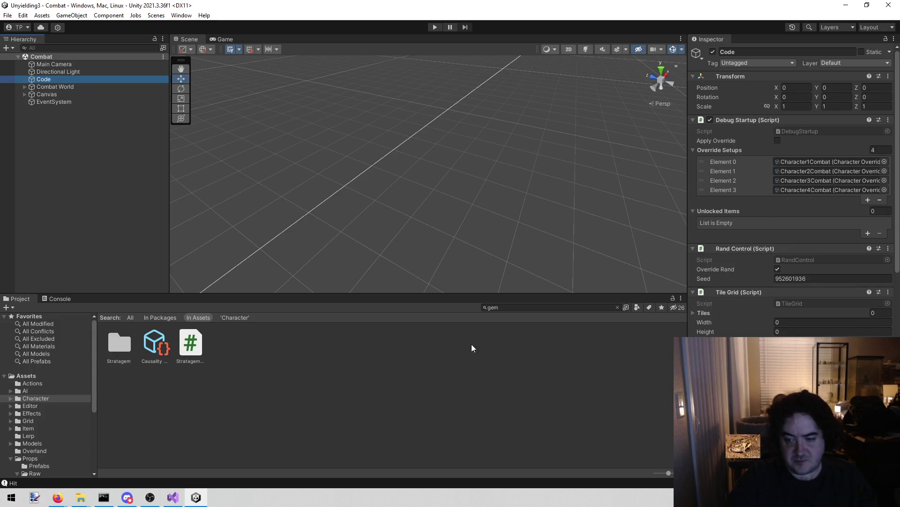
{"action": "left_click", "coordinate": [439, 26]}
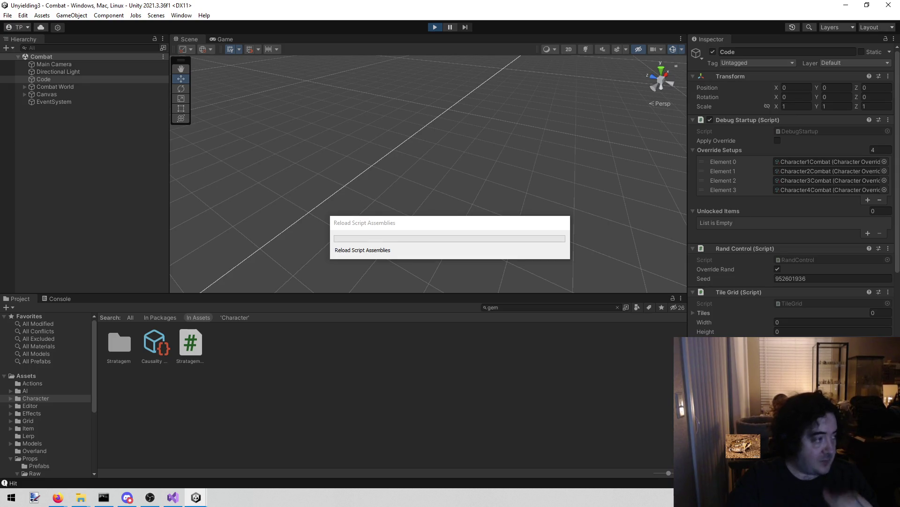
Let the combat test start against two lizards, then return to QueueFloatingCombatNumber in Visual Studio.
{"action": "key", "text": "alt+Tab"}
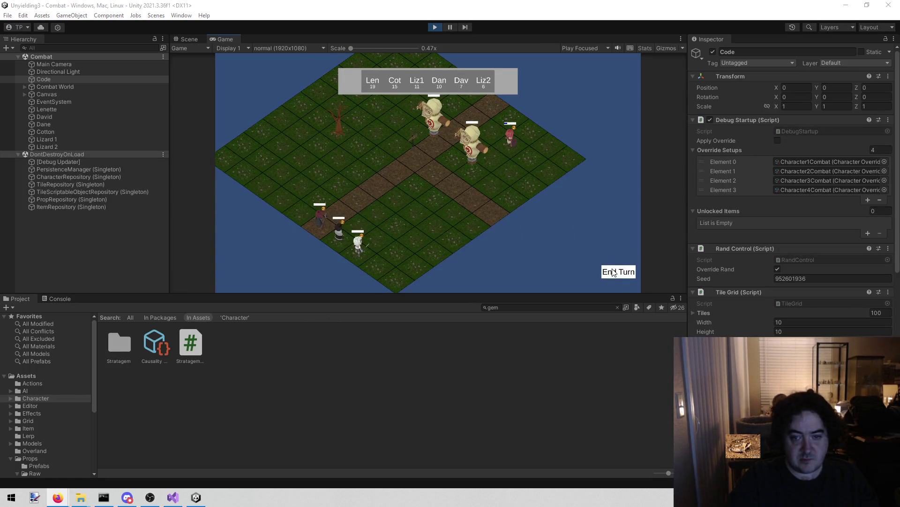
{"action": "left_click", "coordinate": [174, 497]}
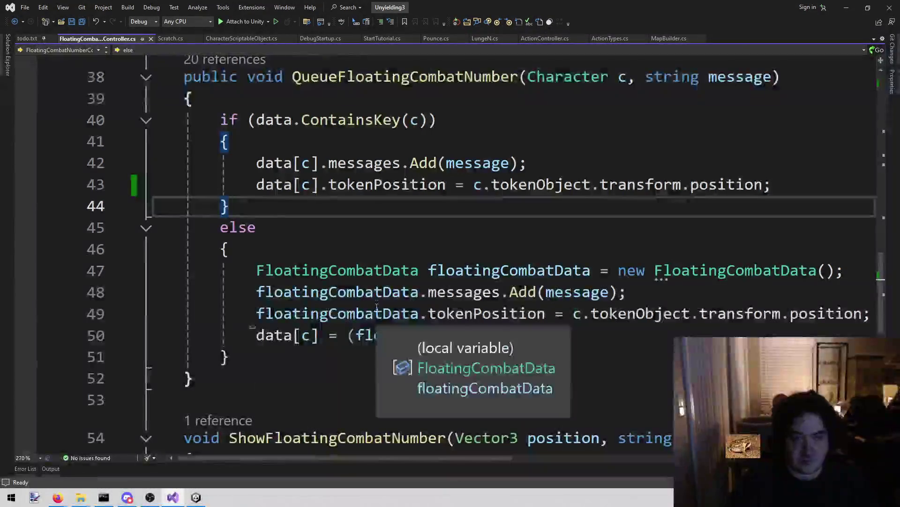
Open MapBuilder.cs via Ctrl+T and scroll to GetLevelConfiguration near line 224.
{"action": "key", "text": "ctrl+t"}
{"action": "key", "text": "Return"}
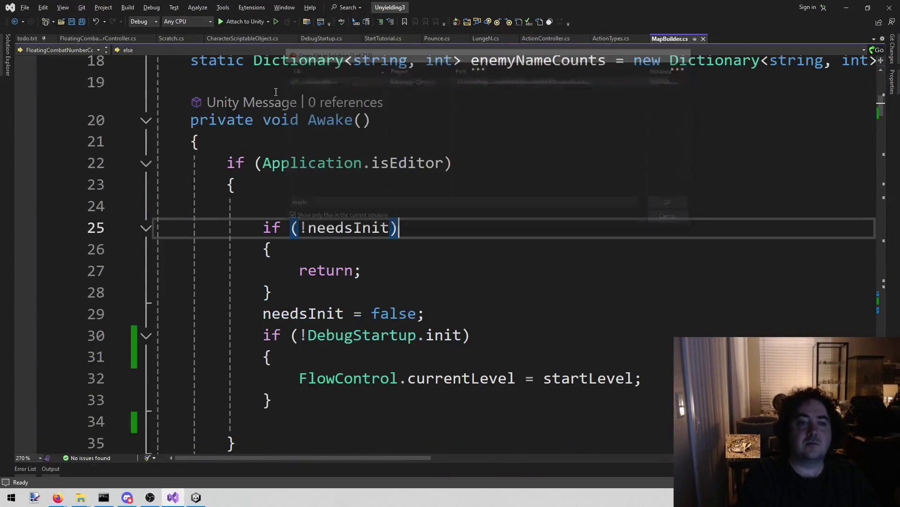
{"action": "scroll", "coordinate": [308, 110], "scroll_direction": "down", "scroll_amount": 11}
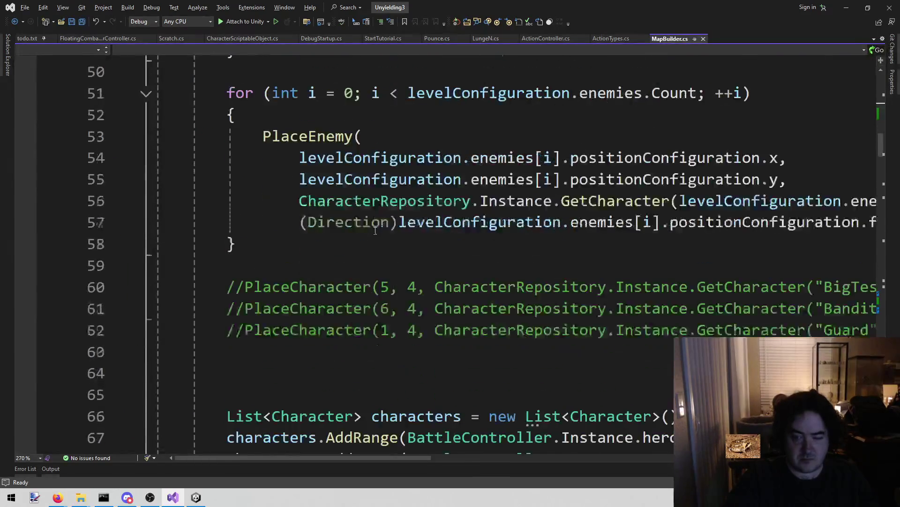
{"action": "scroll", "coordinate": [375, 231], "scroll_direction": "down", "scroll_amount": 11}
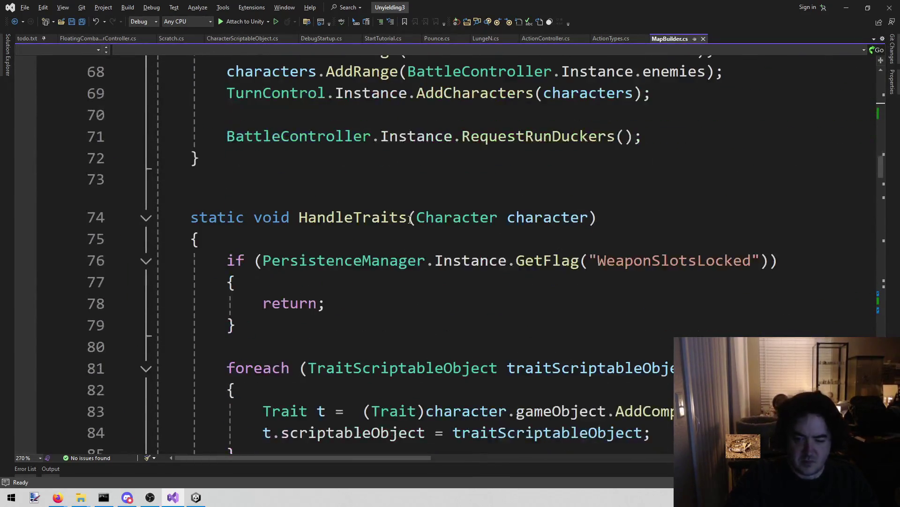
{"action": "scroll", "coordinate": [450, 280], "scroll_direction": "down", "scroll_amount": 16}
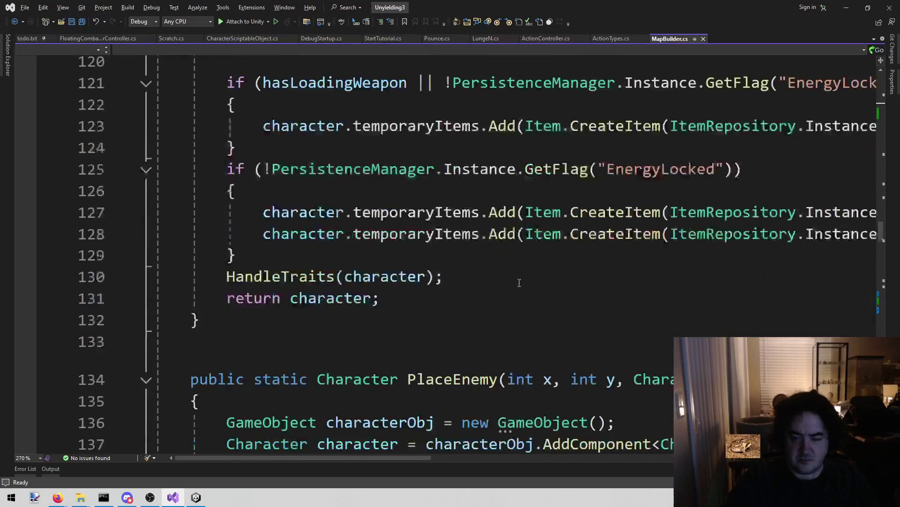
{"action": "scroll", "coordinate": [515, 299], "scroll_direction": "down", "scroll_amount": 4}
{"action": "scroll", "coordinate": [525, 310], "scroll_direction": "up", "scroll_amount": 17}
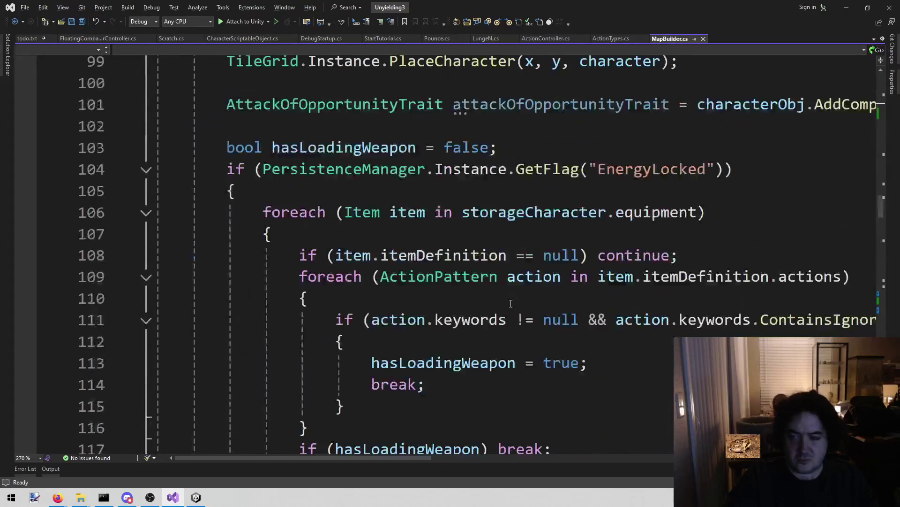
{"action": "scroll", "coordinate": [511, 304], "scroll_direction": "up", "scroll_amount": 7}
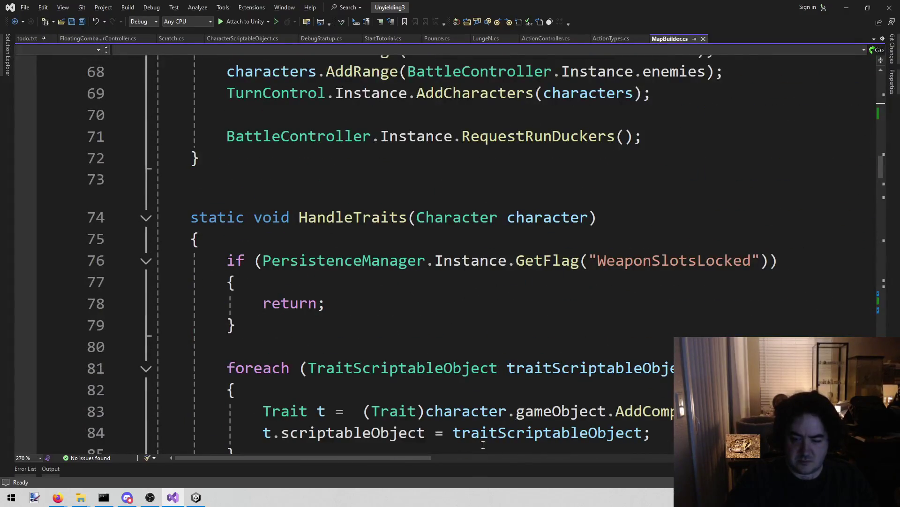
{"action": "mouse_move", "coordinate": [406, 460]}
{"action": "left_mouse_down"}
{"action": "mouse_move", "coordinate": [544, 460]}
{"action": "mouse_move", "coordinate": [404, 459]}
{"action": "left_mouse_up"}
{"action": "scroll", "coordinate": [549, 367], "scroll_direction": "up", "scroll_amount": 7}
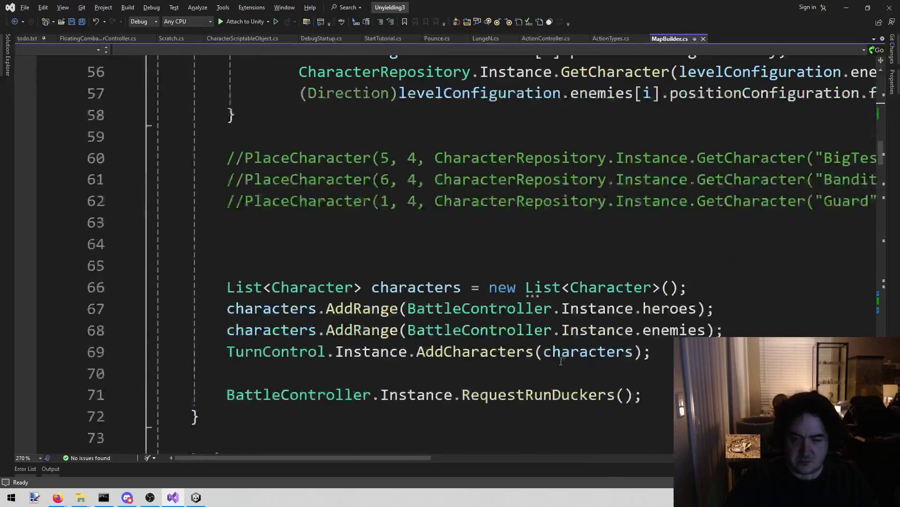
{"action": "scroll", "coordinate": [549, 366], "scroll_direction": "up", "scroll_amount": 14}
{"action": "scroll", "coordinate": [509, 400], "scroll_direction": "down", "scroll_amount": 5}
{"action": "scroll", "coordinate": [509, 400], "scroll_direction": "down", "scroll_amount": 12}
{"action": "mouse_move", "coordinate": [413, 458]}
{"action": "left_mouse_down"}
{"action": "mouse_move", "coordinate": [618, 453]}
{"action": "mouse_move", "coordinate": [497, 454]}
{"action": "left_mouse_up"}
{"action": "scroll", "coordinate": [548, 406], "scroll_direction": "up", "scroll_amount": 3}
{"action": "scroll", "coordinate": [548, 406], "scroll_direction": "down", "scroll_amount": 10}
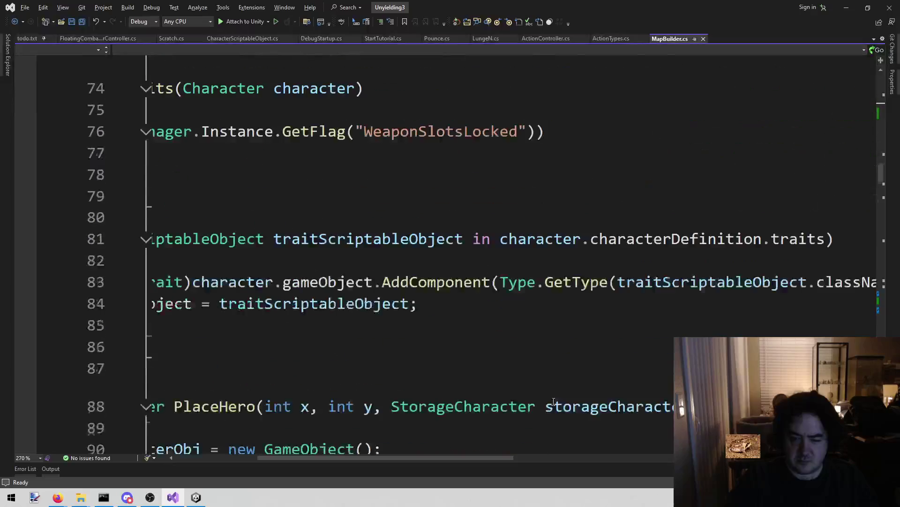
{"action": "scroll", "coordinate": [547, 406], "scroll_direction": "down", "scroll_amount": 18}
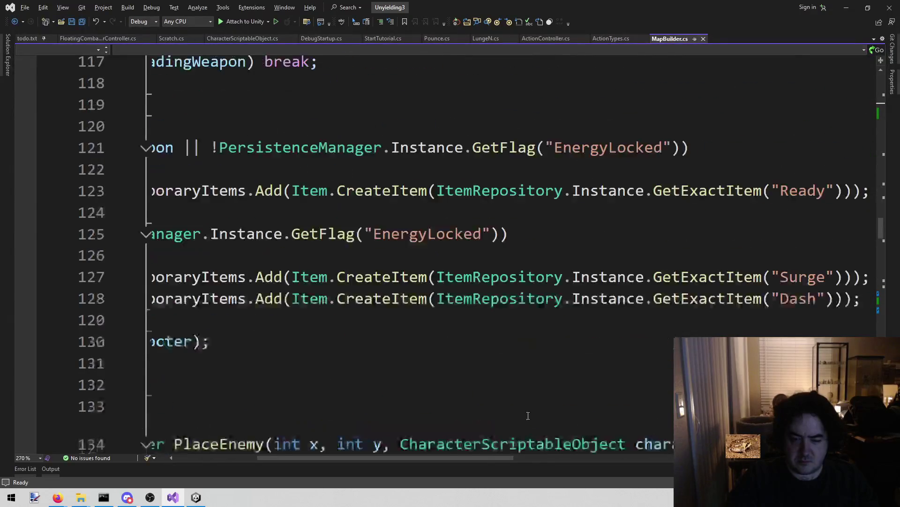
{"action": "scroll", "coordinate": [526, 418], "scroll_direction": "down", "scroll_amount": 17}
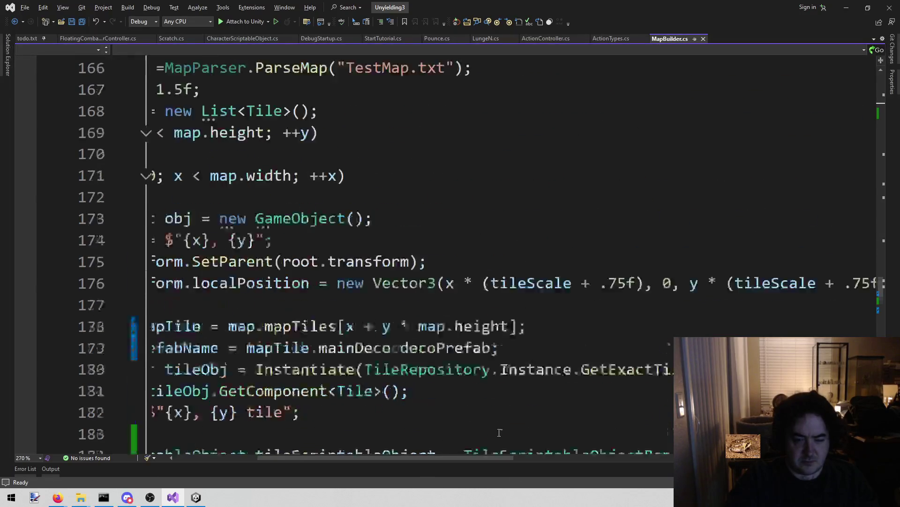
{"action": "scroll", "coordinate": [498, 426], "scroll_direction": "down", "scroll_amount": 14}
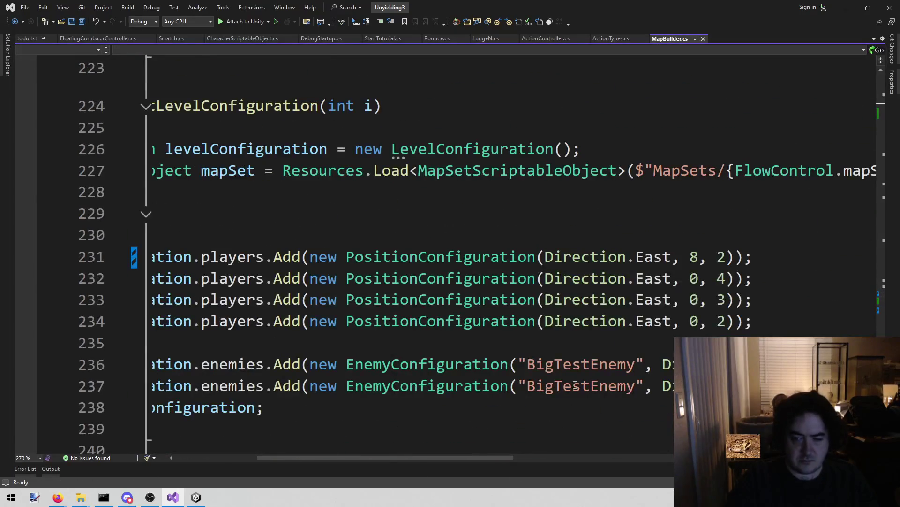
Comment out the second BigTestEnemy spawn on line 237.
{"action": "left_click_drag", "start_coordinate": [267, 458], "coordinate": [185, 457]}
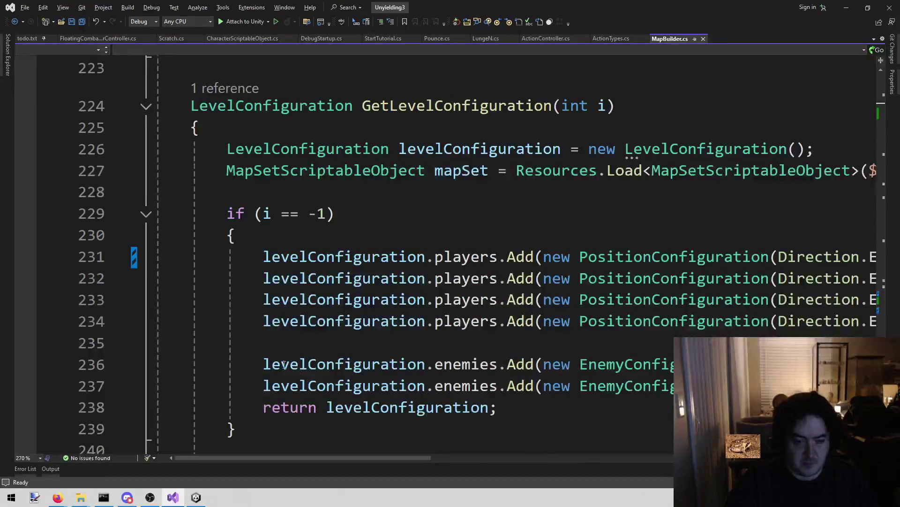
{"action": "left_click", "coordinate": [263, 382]}
{"action": "key", "text": "ctrl+k"}
{"action": "key", "text": "ctrl+c"}
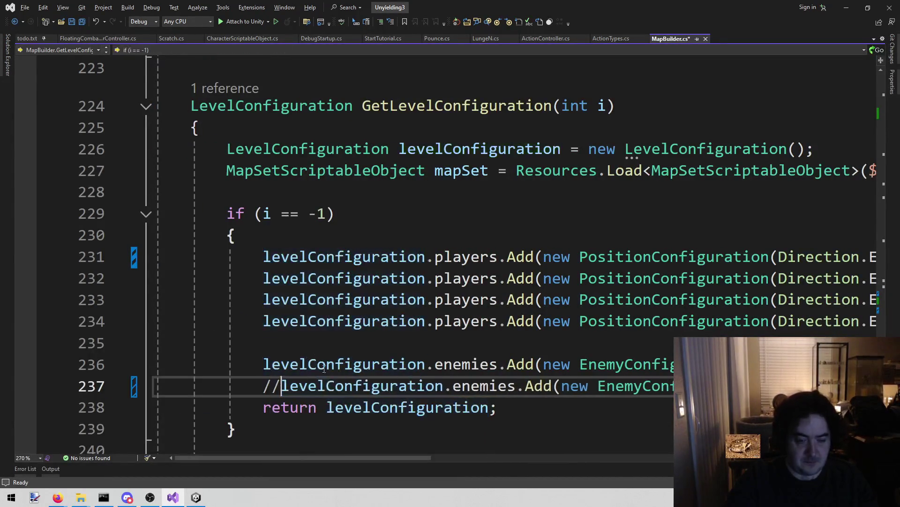
Replace BigTestEnemy on line 236 with "Bandit", save MapBuilder.cs, and stop Unity's running game.
{"action": "left_click_drag", "start_coordinate": [319, 458], "coordinate": [511, 458]}
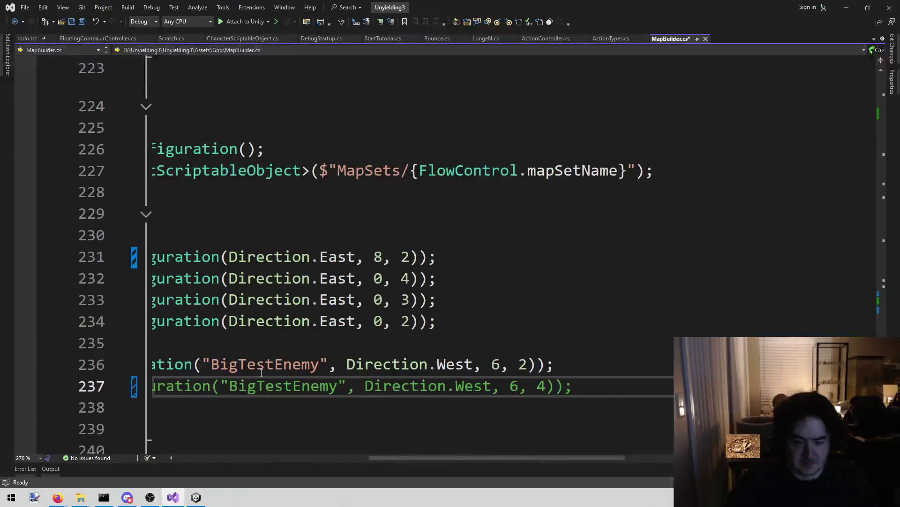
{"action": "double_click", "coordinate": [317, 371]}
{"action": "type", "text": "bandit"}
{"action": "key", "text": "ctrl+s"}
{"action": "key", "text": "ctrl+Left"}
{"action": "key", "text": "Delete"}
{"action": "type", "text": "B"}
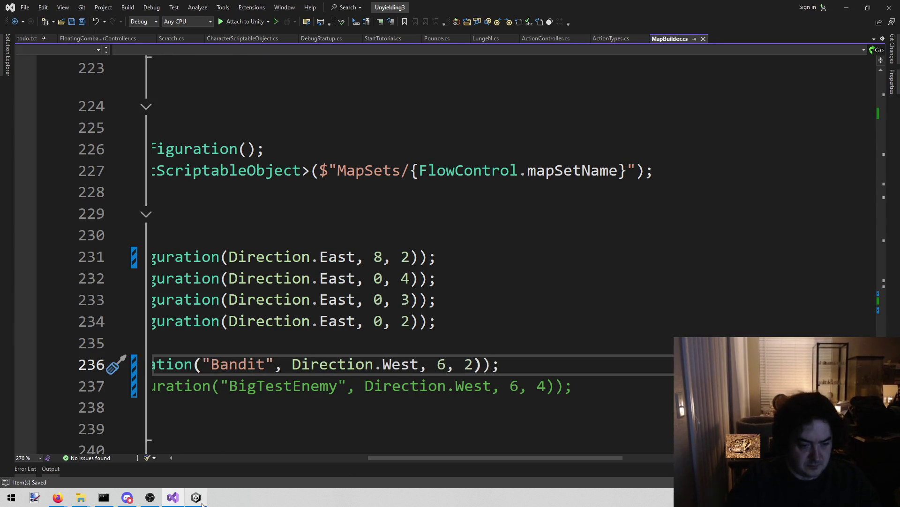
{"action": "left_click", "coordinate": [196, 497]}
{"action": "left_click", "coordinate": [434, 27]}
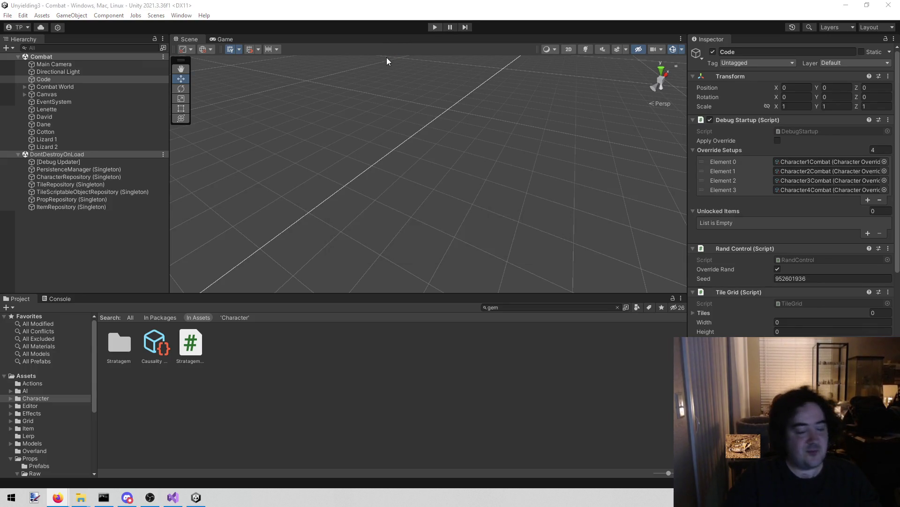
Restart the play test and set Lenette's Current HP to 1 and Armor to 0 in the Inspector.
{"action": "left_click", "coordinate": [436, 27]}
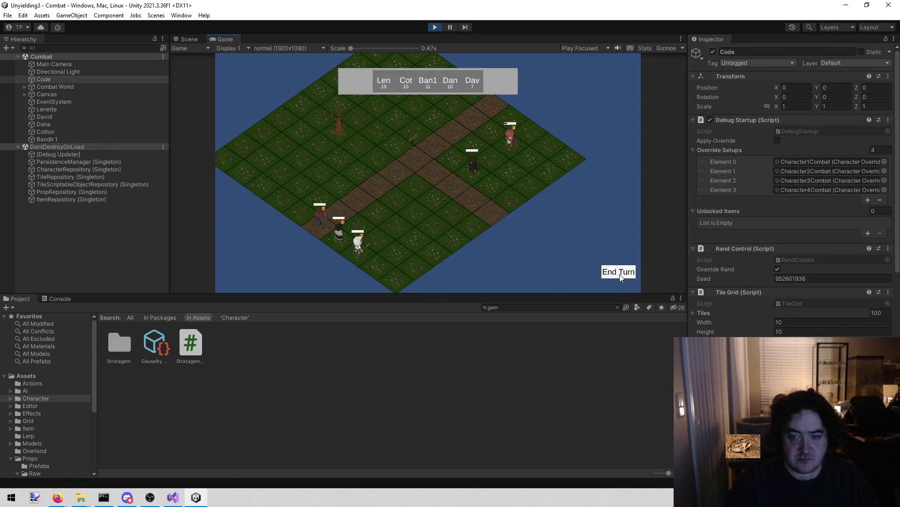
{"action": "left_click", "coordinate": [333, 214]}
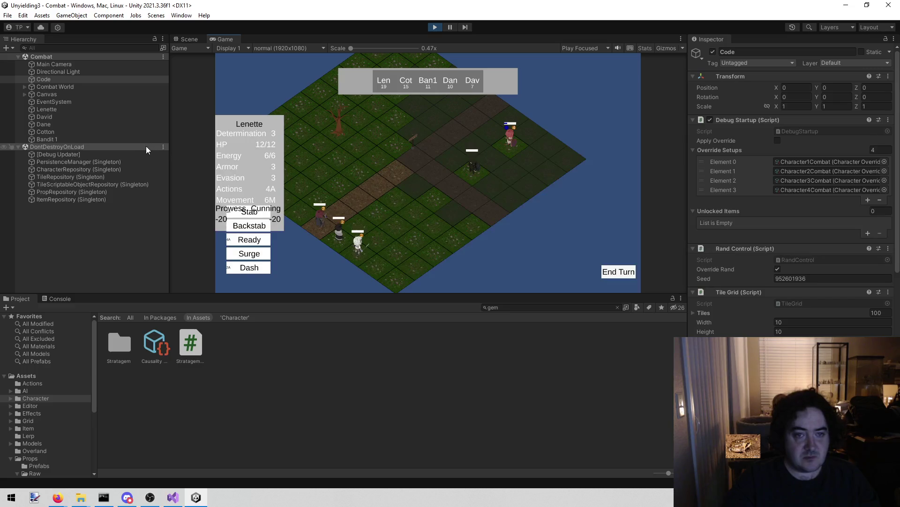
{"action": "left_click", "coordinate": [69, 110]}
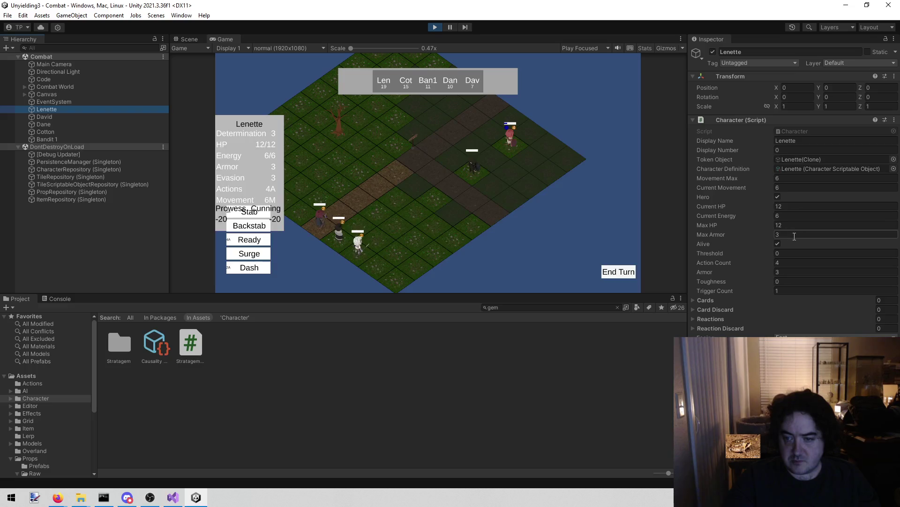
{"action": "left_click", "coordinate": [792, 206]}
{"action": "type", "text": "1"}
{"action": "left_click", "coordinate": [786, 272]}
{"action": "type", "text": "0"}
End Lenette's and Cotton's turns so the Bandit's Chop hits Lenette, then bring up Steam's library.
{"action": "left_click", "coordinate": [612, 275]}
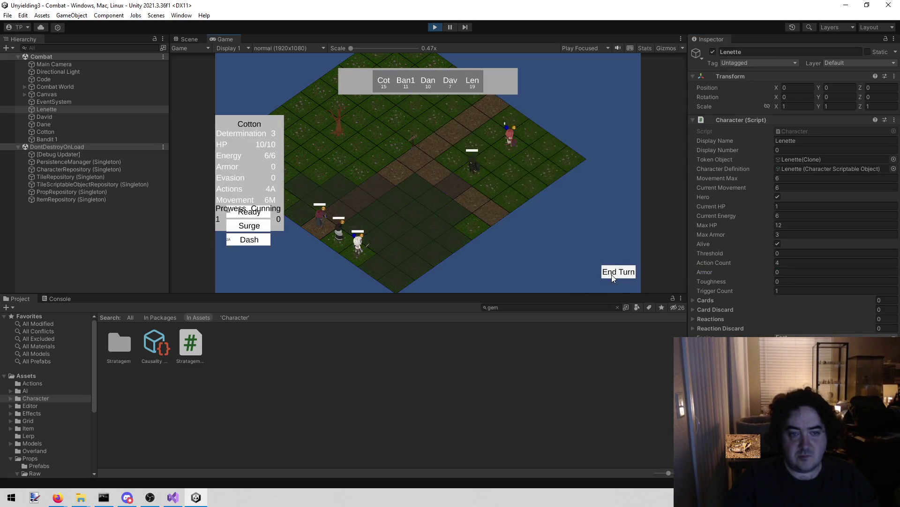
{"action": "left_click", "coordinate": [612, 274]}
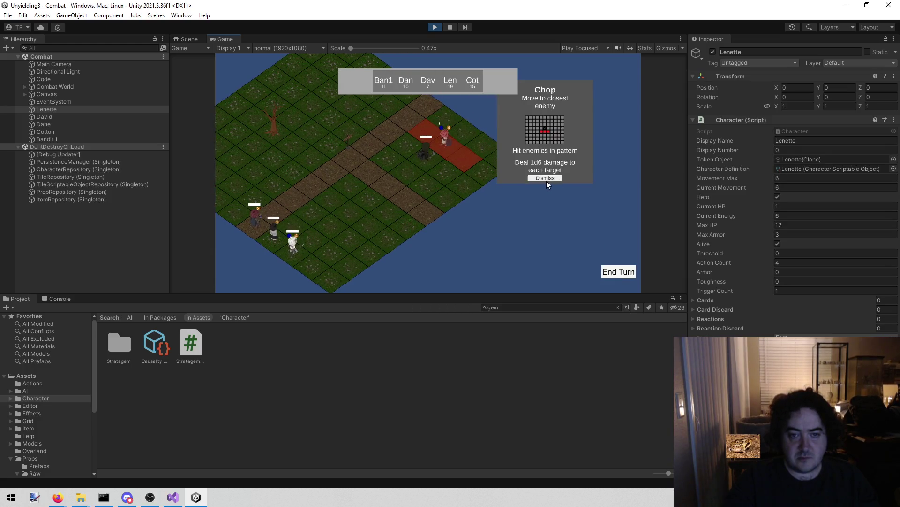
{"action": "left_click", "coordinate": [545, 179]}
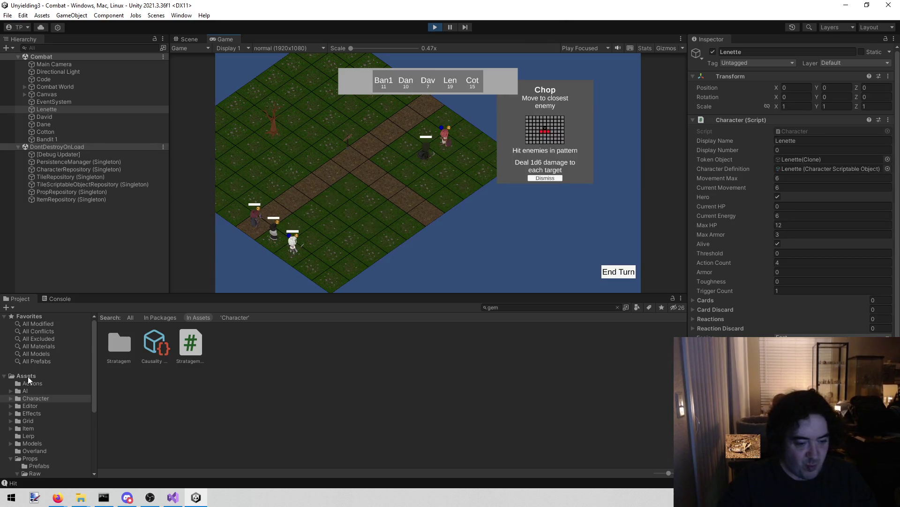
{"action": "mouse_move", "coordinate": [130, 500]}
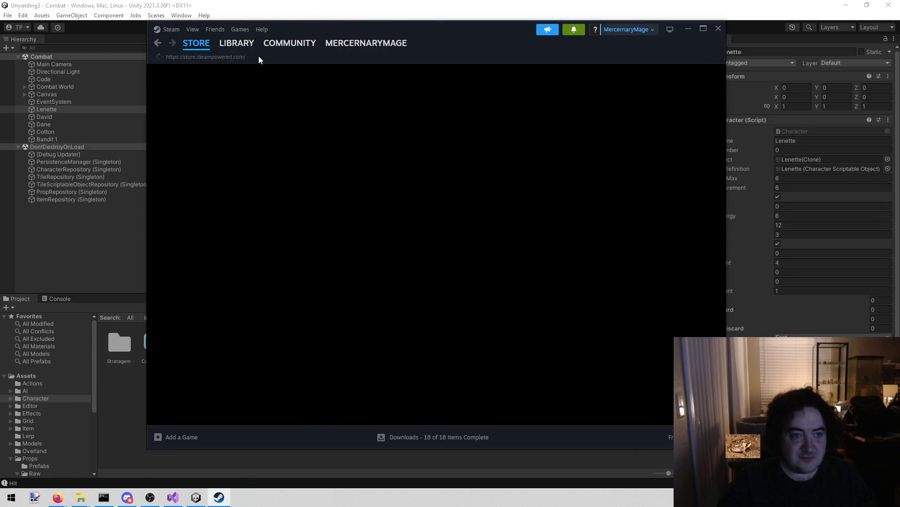
{"action": "left_click", "coordinate": [237, 43]}
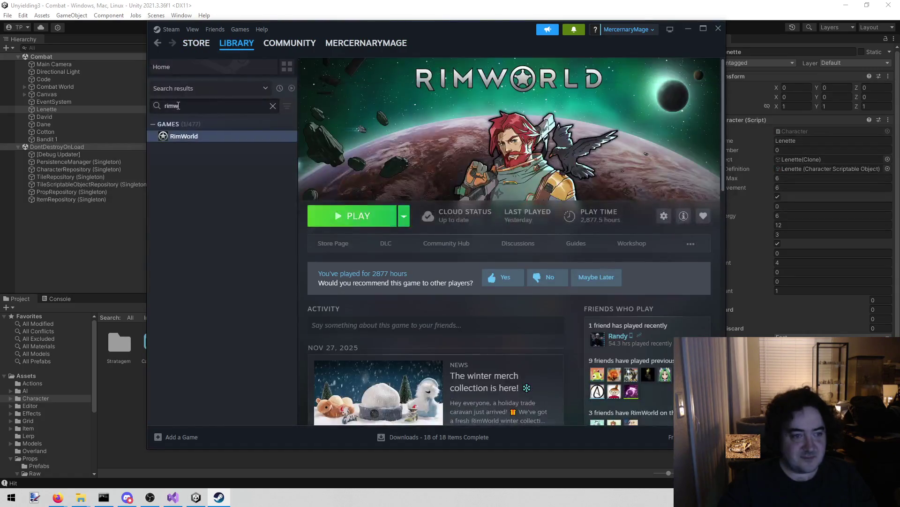
Search Steam for 'uny', open Unyielding's store page and jump to its user reviews.
{"action": "type", "text": "uny"}
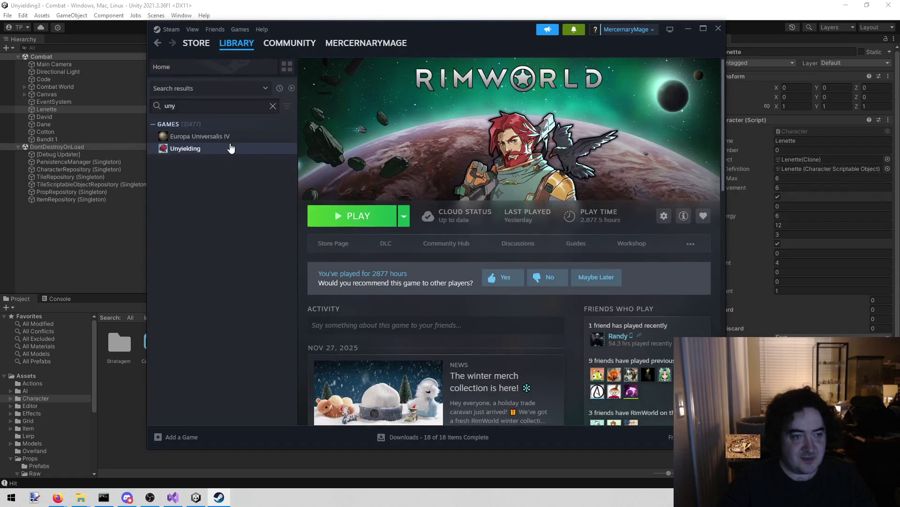
{"action": "left_click", "coordinate": [314, 243]}
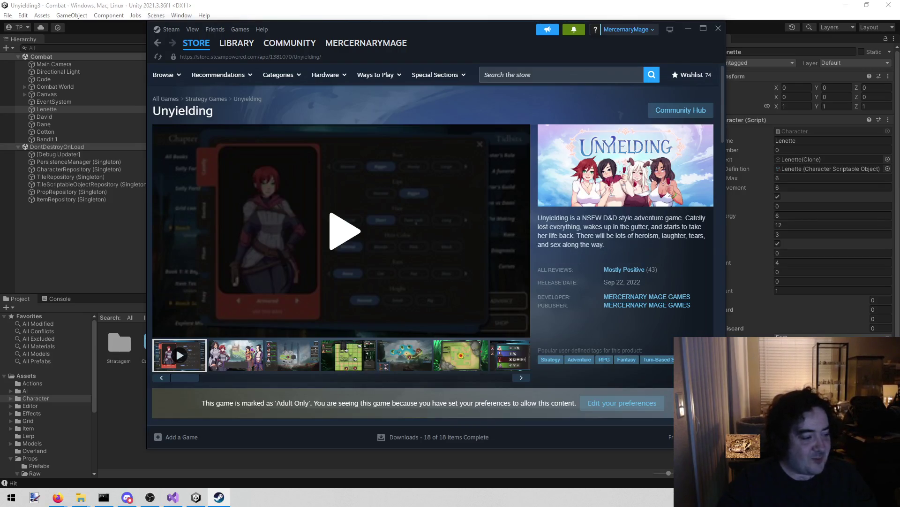
{"action": "left_click", "coordinate": [617, 266]}
{"action": "left_click_drag", "start_coordinate": [281, 270], "coordinate": [330, 275]}
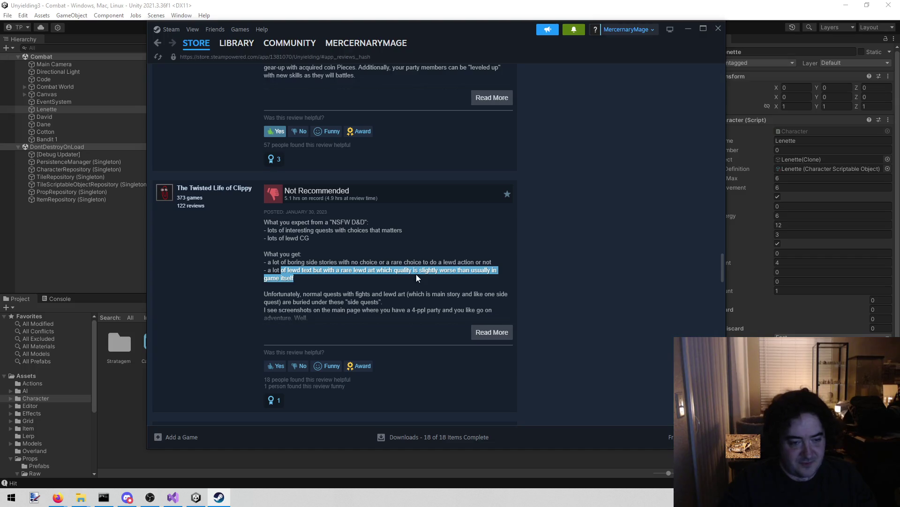
{"action": "scroll", "coordinate": [417, 274], "scroll_direction": "down", "scroll_amount": 1}
{"action": "scroll", "coordinate": [342, 257], "scroll_direction": "down", "scroll_amount": 2}
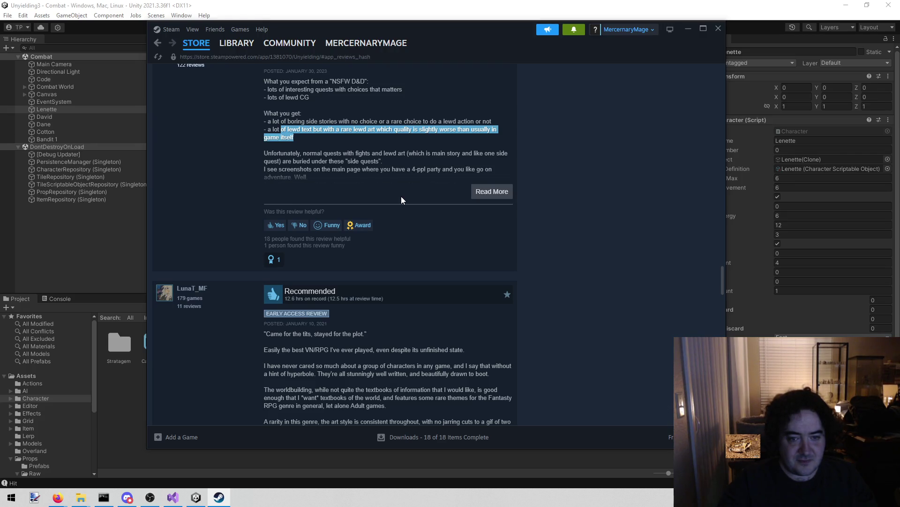
Expand a negative review and highlight its passages, including the sentence about Book 10.
{"action": "left_click", "coordinate": [492, 191]}
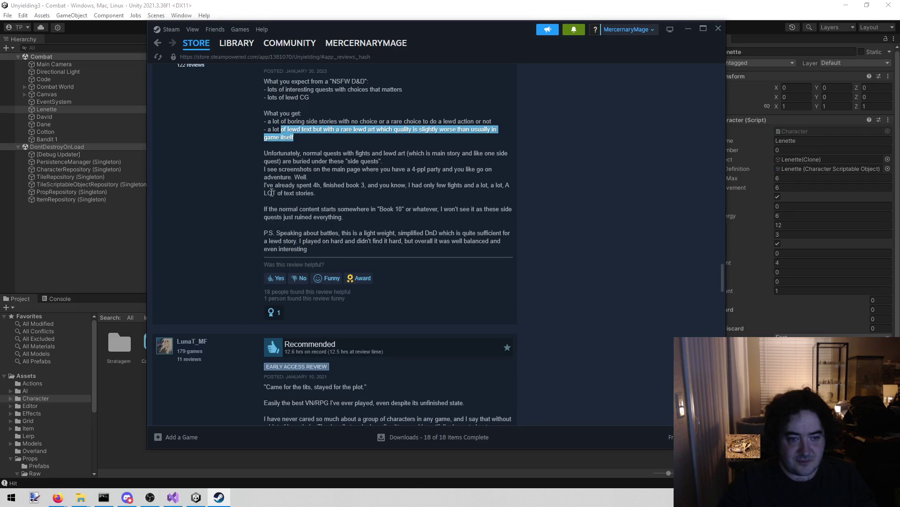
{"action": "mouse_move", "coordinate": [274, 169]}
{"action": "left_mouse_down"}
{"action": "mouse_move", "coordinate": [406, 181]}
{"action": "mouse_move", "coordinate": [435, 171]}
{"action": "mouse_move", "coordinate": [448, 180]}
{"action": "mouse_move", "coordinate": [419, 180]}
{"action": "mouse_move", "coordinate": [419, 170]}
{"action": "mouse_move", "coordinate": [471, 170]}
{"action": "mouse_move", "coordinate": [333, 169]}
{"action": "mouse_move", "coordinate": [328, 178]}
{"action": "left_mouse_up"}
{"action": "mouse_move", "coordinate": [265, 185]}
{"action": "left_mouse_down"}
{"action": "mouse_move", "coordinate": [389, 185]}
{"action": "mouse_move", "coordinate": [416, 196]}
{"action": "mouse_move", "coordinate": [488, 185]}
{"action": "mouse_move", "coordinate": [447, 196]}
{"action": "left_mouse_up"}
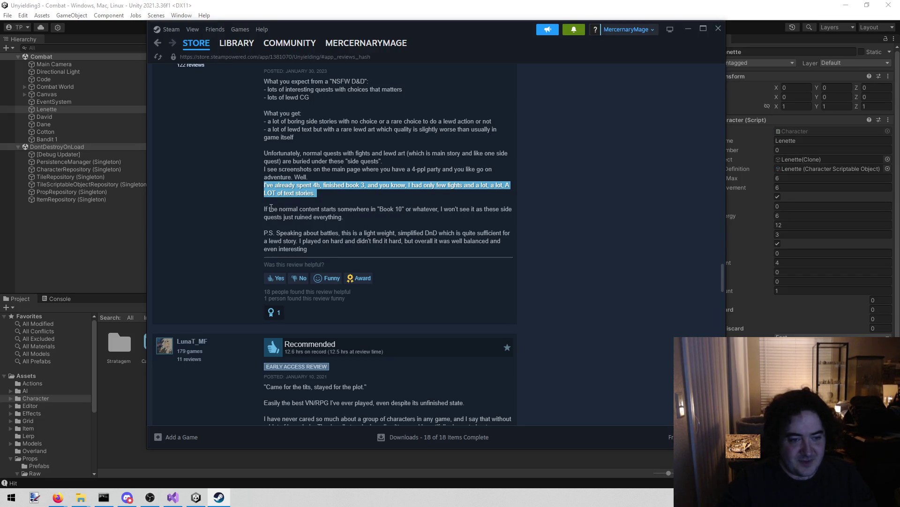
{"action": "left_click_drag", "start_coordinate": [270, 209], "coordinate": [483, 216]}
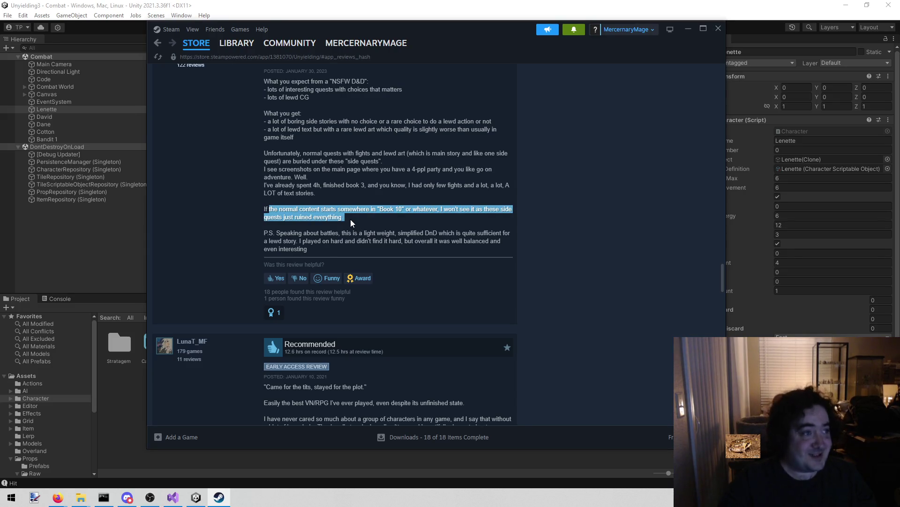
{"action": "scroll", "coordinate": [352, 217], "scroll_direction": "down", "scroll_amount": 10}
{"action": "scroll", "coordinate": [352, 217], "scroll_direction": "down", "scroll_amount": 10}
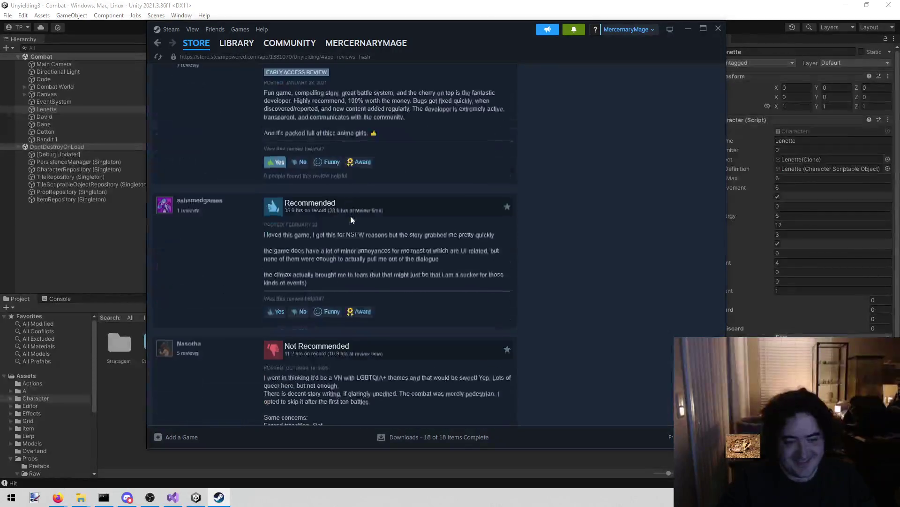
{"action": "scroll", "coordinate": [329, 244], "scroll_direction": "up", "scroll_amount": 5}
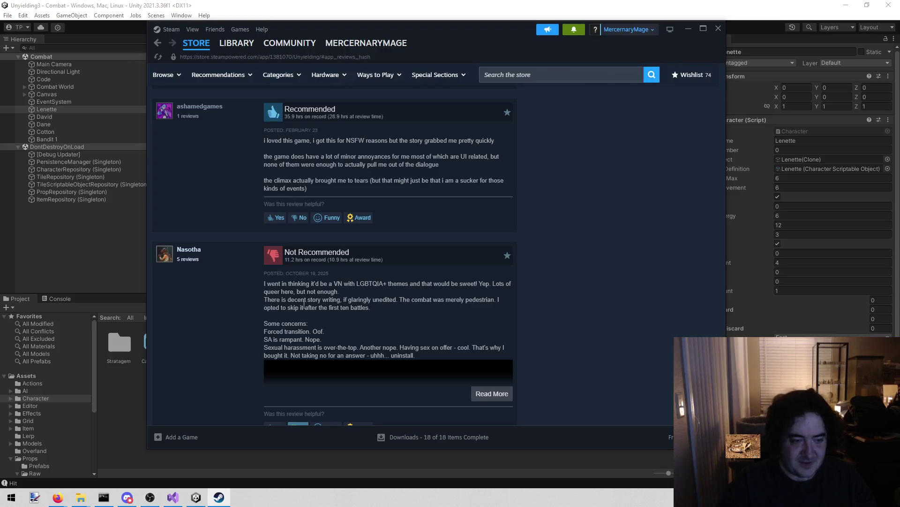
{"action": "scroll", "coordinate": [433, 241], "scroll_direction": "down", "scroll_amount": 4}
{"action": "scroll", "coordinate": [403, 228], "scroll_direction": "down", "scroll_amount": 1}
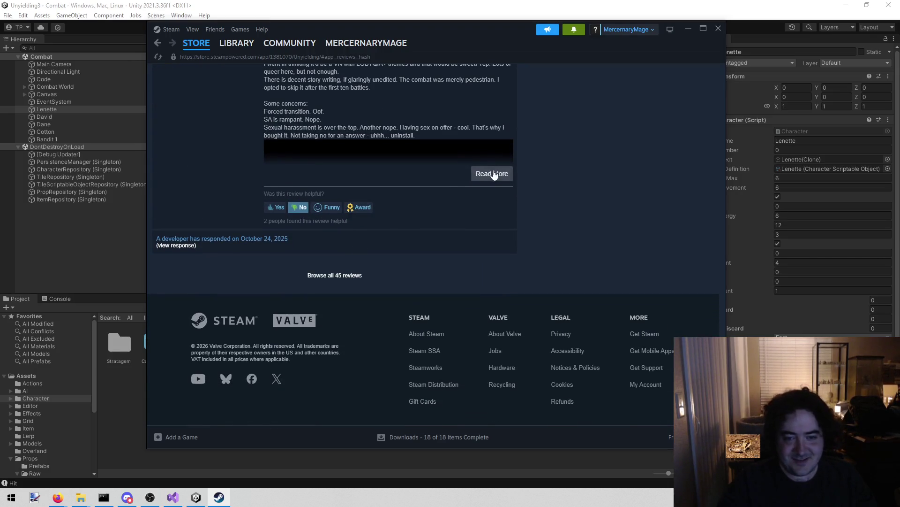
Expand the Not Recommended review's full text, then close the Steam window.
{"action": "left_click", "coordinate": [491, 174]}
{"action": "scroll", "coordinate": [441, 204], "scroll_direction": "down", "scroll_amount": 4}
{"action": "scroll", "coordinate": [544, 209], "scroll_direction": "up", "scroll_amount": 15}
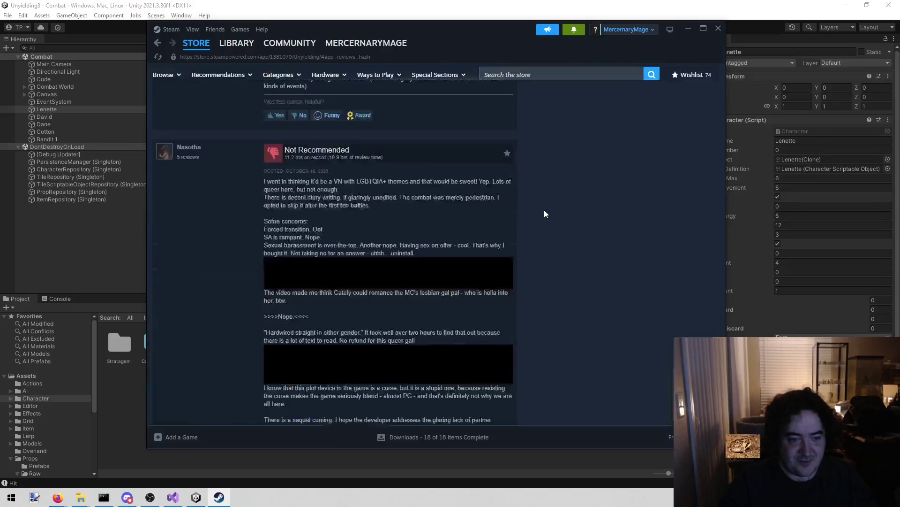
{"action": "scroll", "coordinate": [561, 226], "scroll_direction": "up", "scroll_amount": 20}
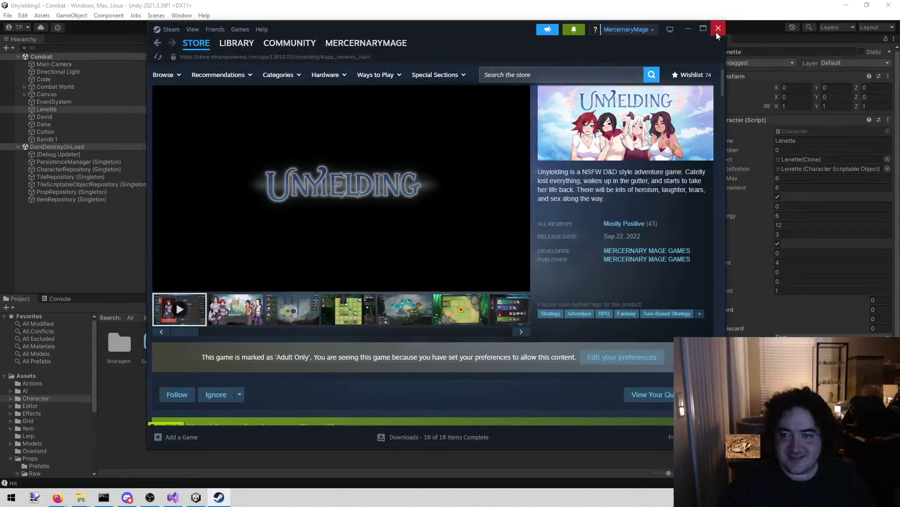
{"action": "left_click", "coordinate": [717, 30]}
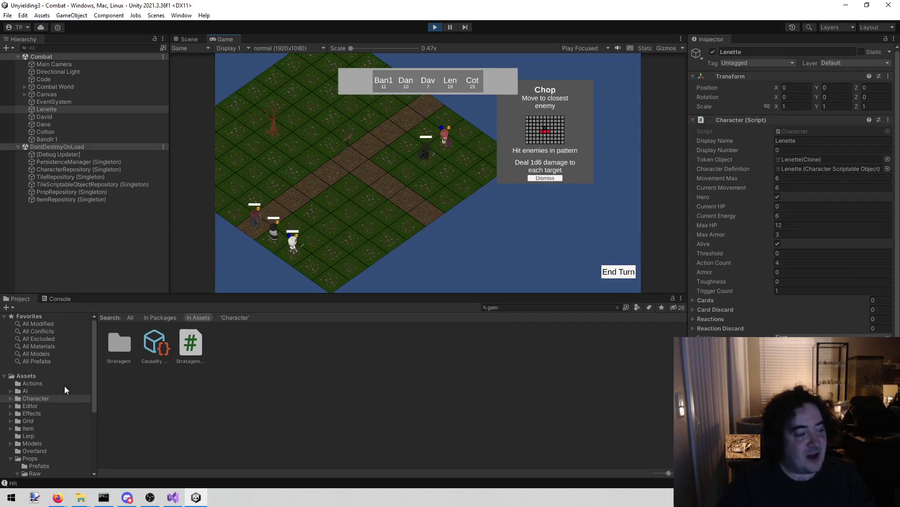
Deselect Lenette via empty Project panel space, then bring back Unyielding's Steam store page.
{"action": "left_click", "coordinate": [160, 437]}
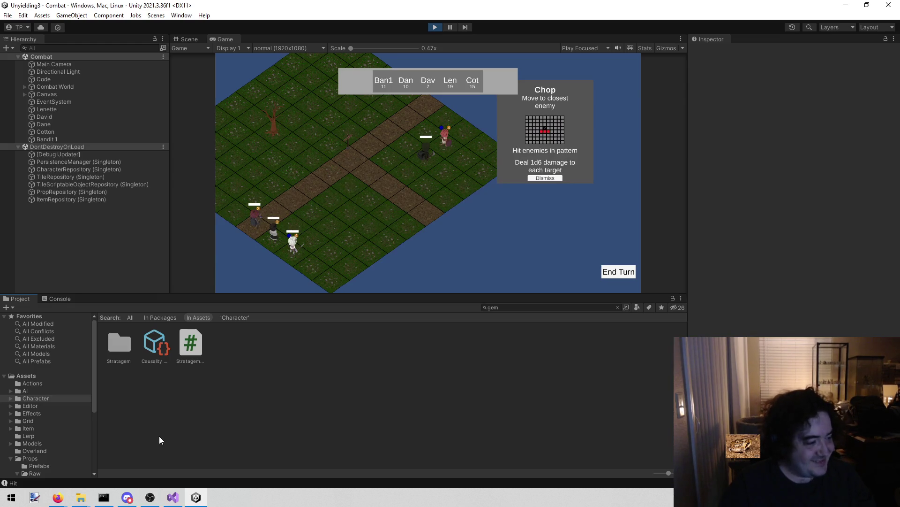
{"action": "key", "text": "a"}
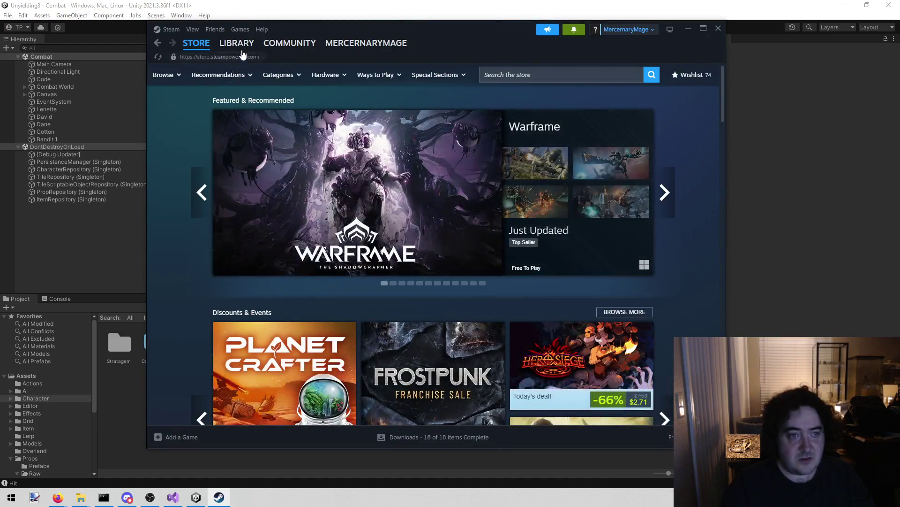
Open Unyielding's store page from the Steam Library, scroll through it, and close Steam.
{"action": "left_click", "coordinate": [242, 47]}
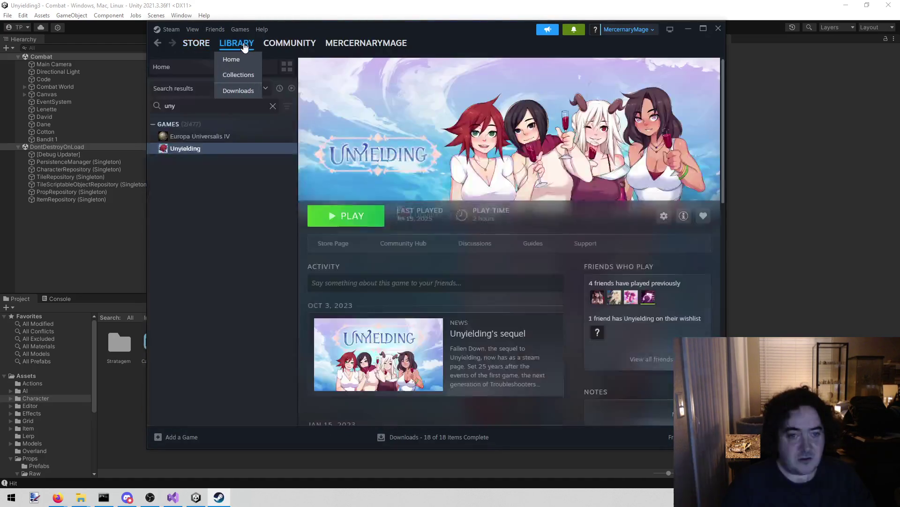
{"action": "left_click", "coordinate": [329, 244]}
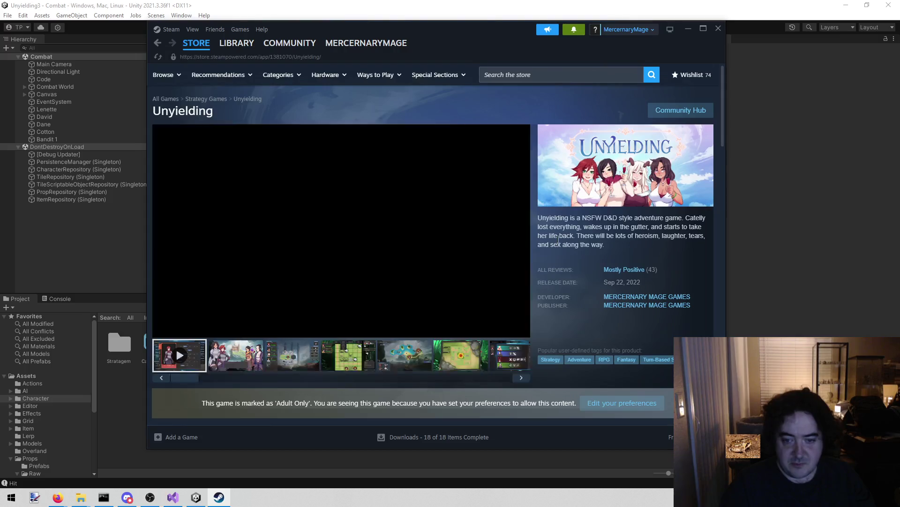
{"action": "scroll", "coordinate": [564, 249], "scroll_direction": "down", "scroll_amount": 5}
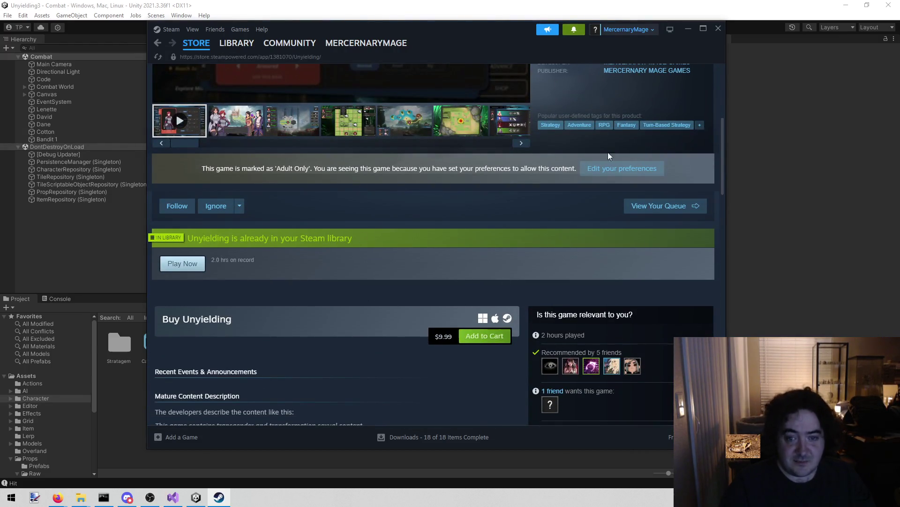
{"action": "scroll", "coordinate": [547, 237], "scroll_direction": "up", "scroll_amount": 5}
{"action": "left_click", "coordinate": [718, 29]}
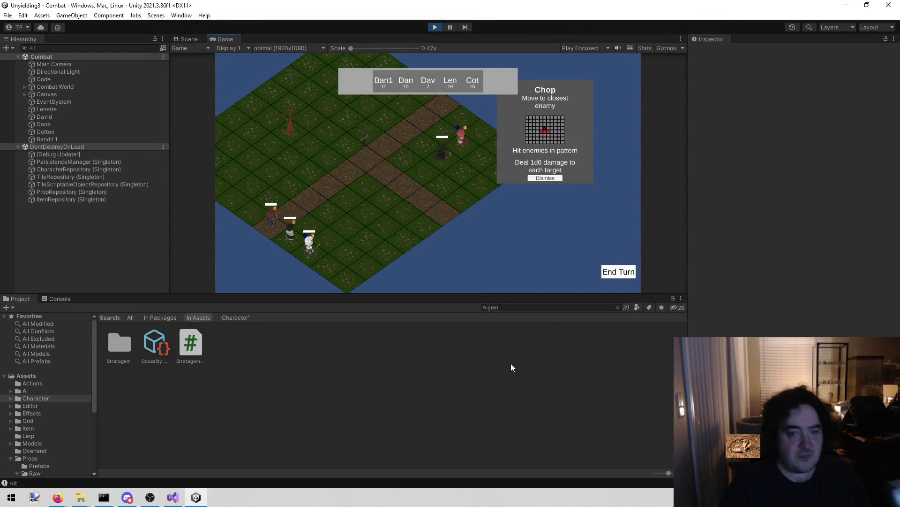
Restart Play mode and end turns until the bandit's Chop, then dismiss its info panel.
{"action": "left_click", "coordinate": [432, 27]}
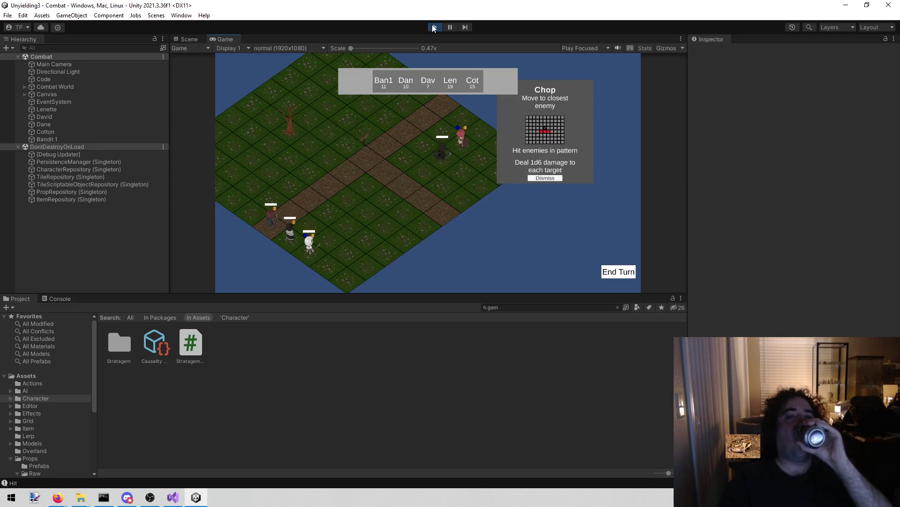
{"action": "left_click", "coordinate": [432, 26]}
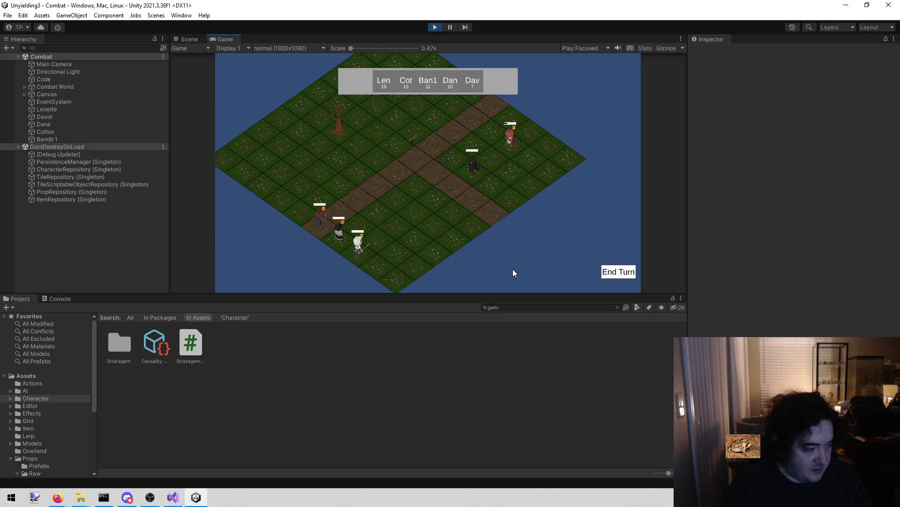
{"action": "left_click", "coordinate": [621, 274]}
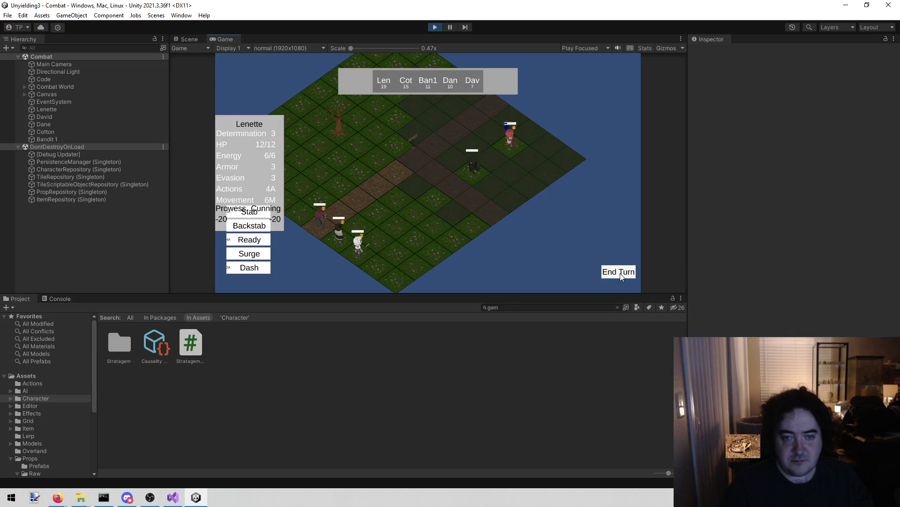
{"action": "left_click", "coordinate": [623, 275]}
{"action": "left_click", "coordinate": [624, 275]}
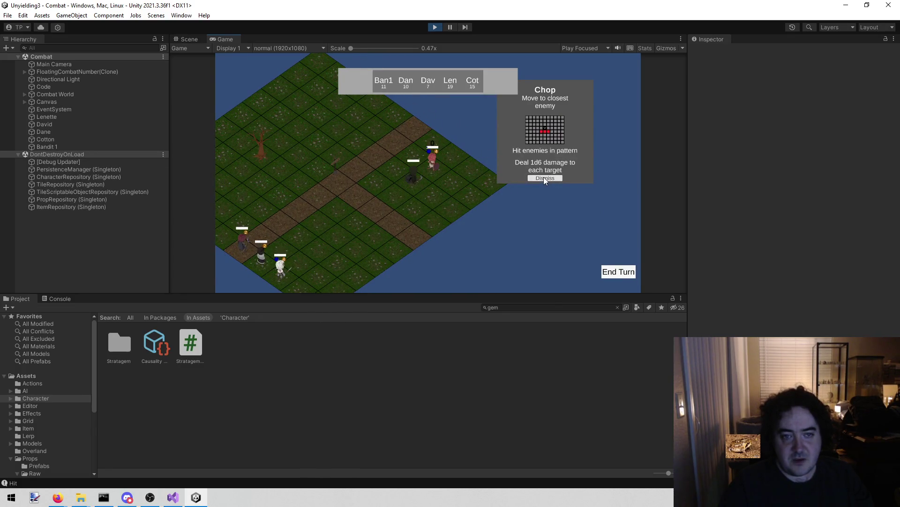
{"action": "left_click", "coordinate": [544, 178]}
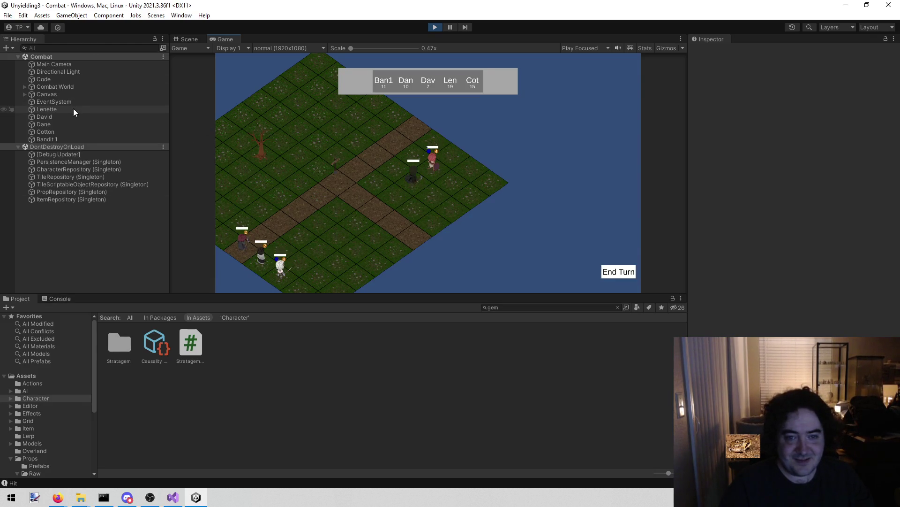
End the turns through David and Lenette so play passes to Cotton.
{"action": "left_click", "coordinate": [619, 272]}
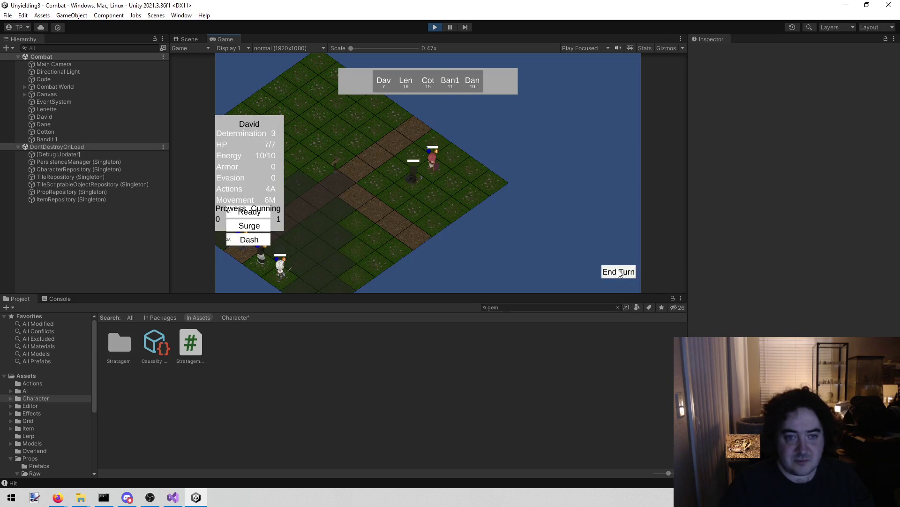
{"action": "left_click", "coordinate": [619, 273]}
{"action": "left_click", "coordinate": [620, 273]}
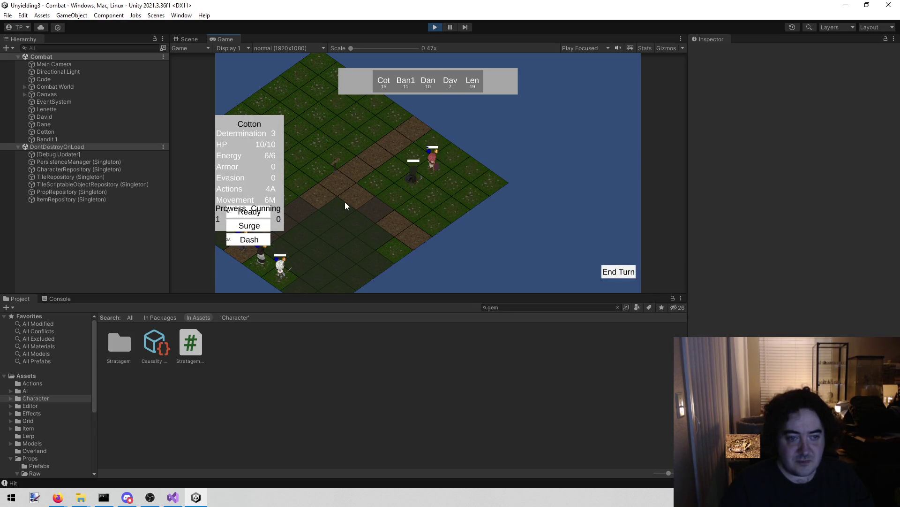
Give Lenette Armor 0, Max HP 1 and Current HP 1, then end Cotton's turn.
{"action": "left_click", "coordinate": [87, 109]}
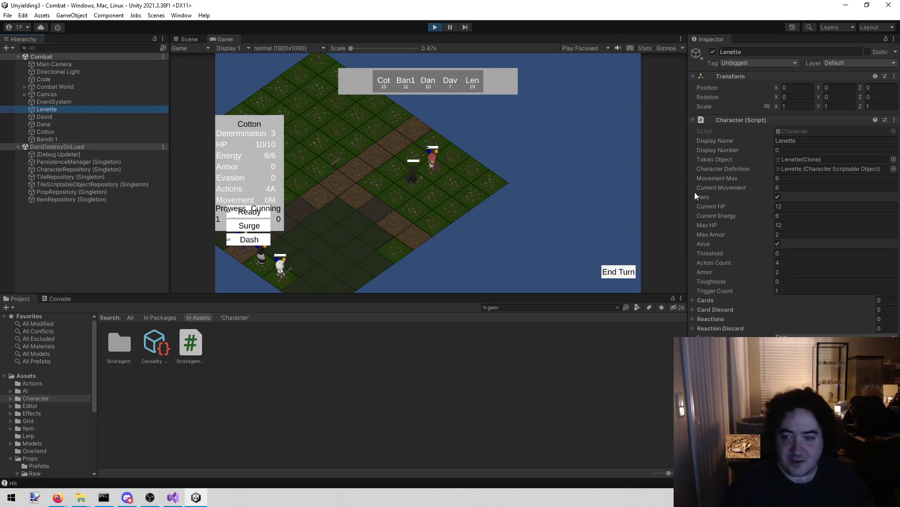
{"action": "left_click", "coordinate": [798, 270]}
{"action": "type", "text": "0"}
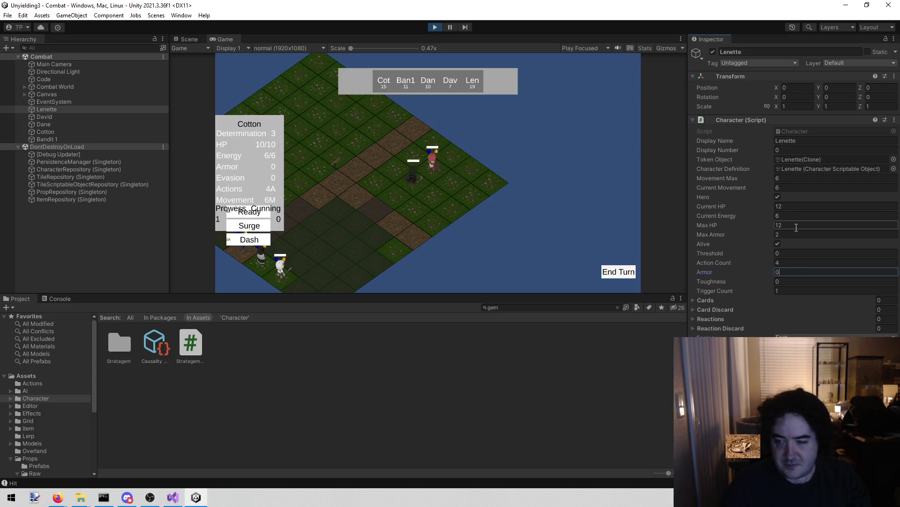
{"action": "left_click", "coordinate": [787, 226]}
{"action": "type", "text": "1"}
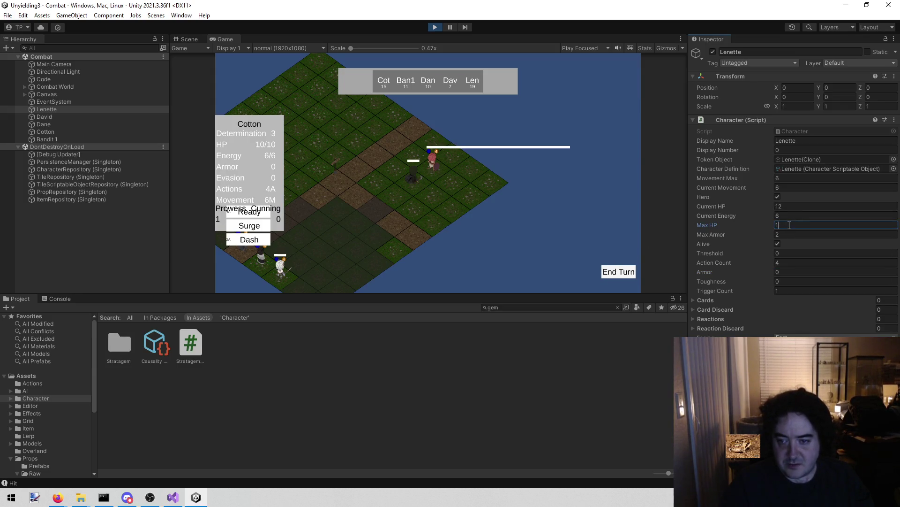
{"action": "left_click", "coordinate": [790, 206]}
{"action": "type", "text": "1"}
{"action": "left_click", "coordinate": [619, 272]}
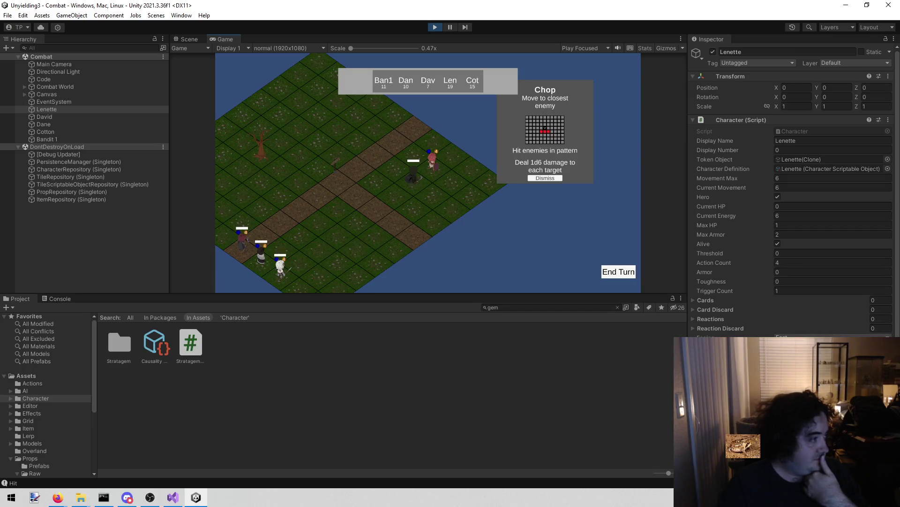
{"action": "key", "text": "alt+Tab"}
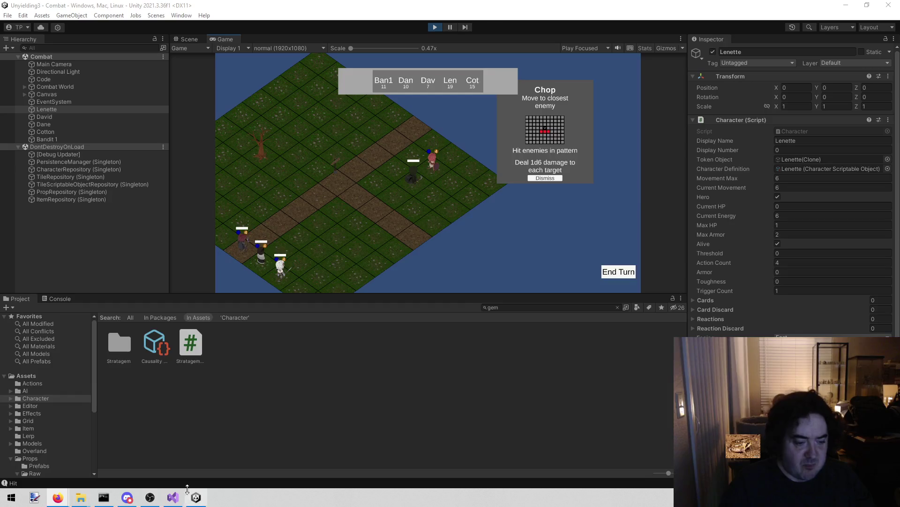
{"action": "left_click", "coordinate": [173, 497]}
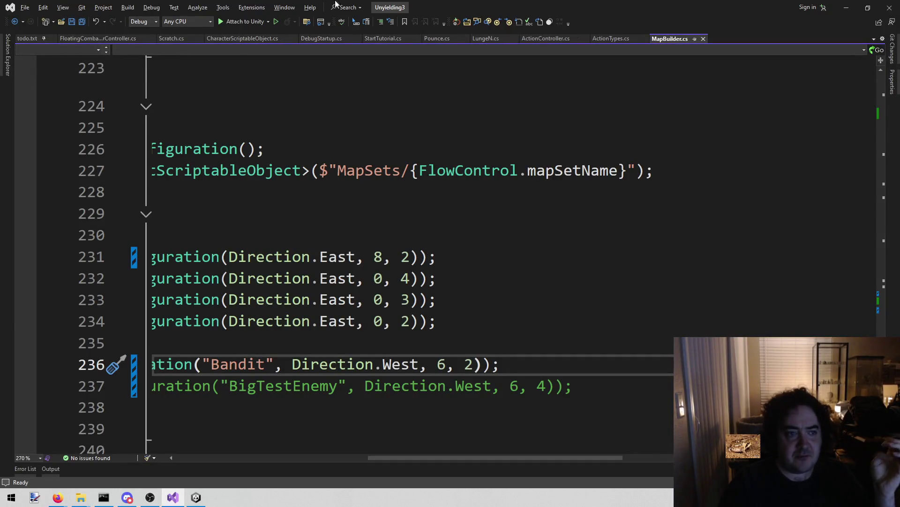
Open FloatingCombatNumberController.cs and review the Update loop and every use of the time field.
{"action": "left_click", "coordinate": [98, 39]}
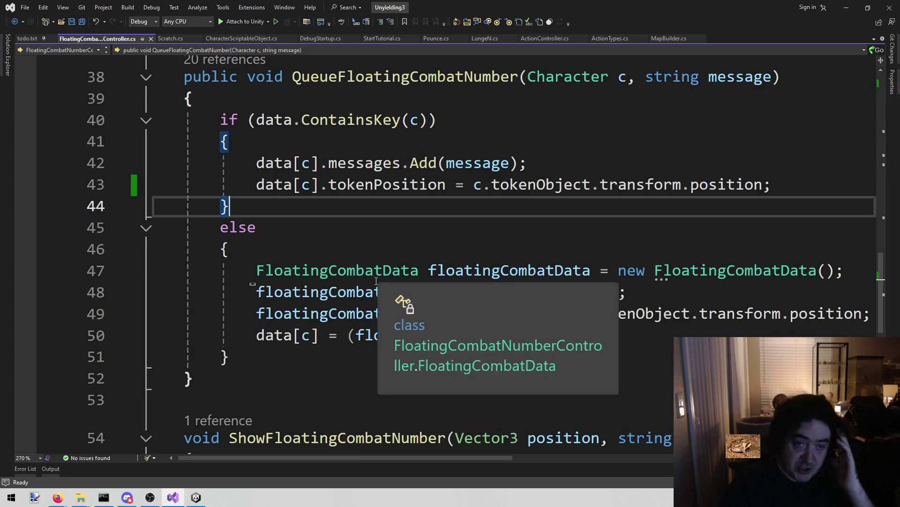
{"action": "scroll", "coordinate": [358, 312], "scroll_direction": "up", "scroll_amount": 2}
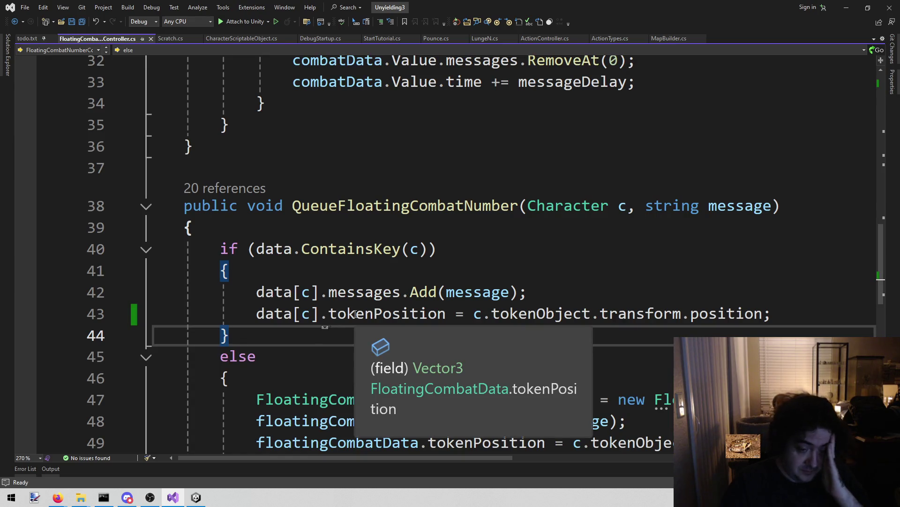
{"action": "scroll", "coordinate": [363, 287], "scroll_direction": "down", "scroll_amount": 1}
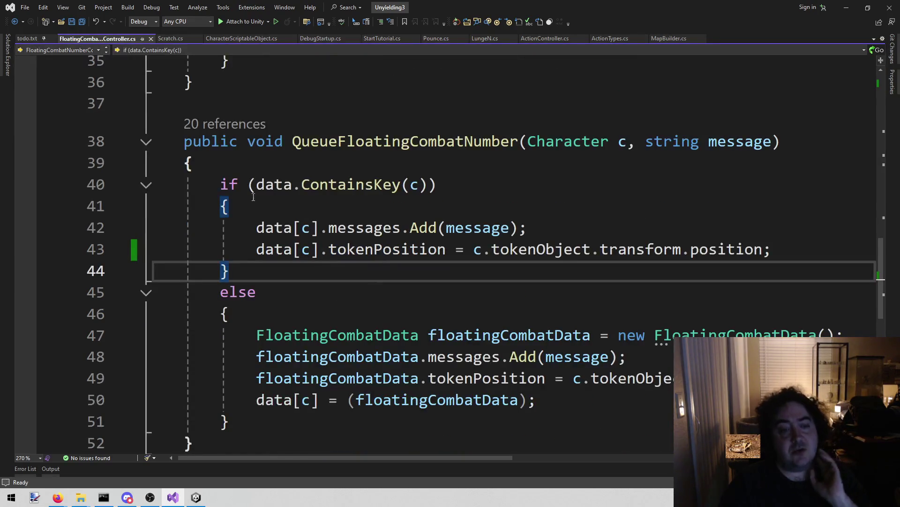
{"action": "mouse_move", "coordinate": [227, 228]}
{"action": "left_mouse_down"}
{"action": "mouse_move", "coordinate": [225, 293]}
{"action": "mouse_move", "coordinate": [821, 246]}
{"action": "left_mouse_up"}
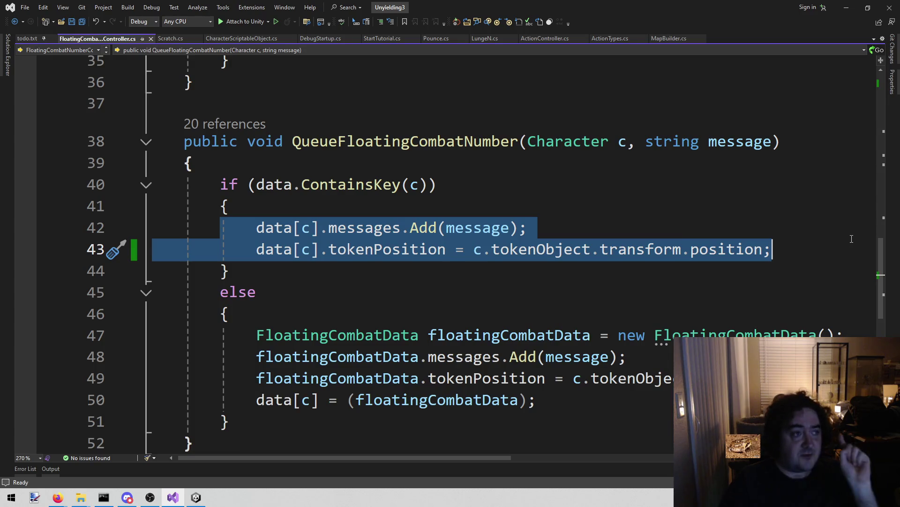
{"action": "scroll", "coordinate": [851, 239], "scroll_direction": "up", "scroll_amount": 6}
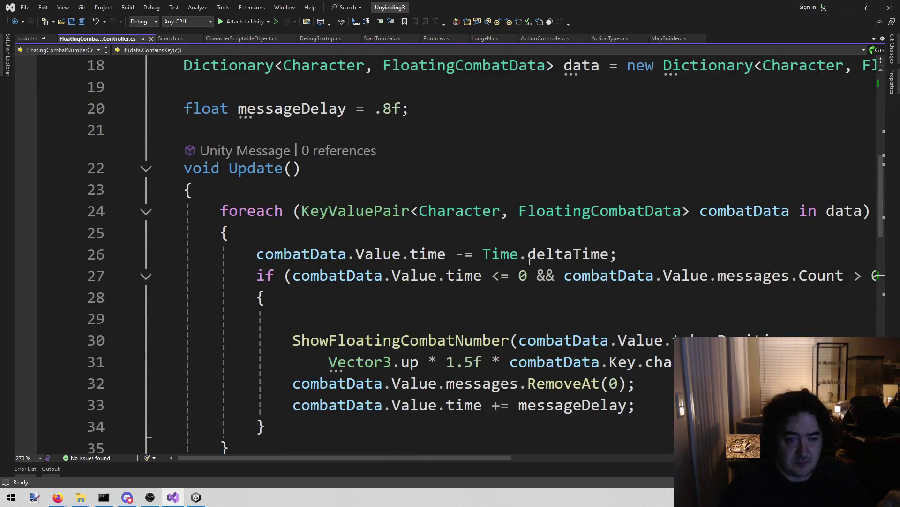
{"action": "mouse_move", "coordinate": [220, 210]}
{"action": "left_mouse_down"}
{"action": "mouse_move", "coordinate": [446, 254]}
{"action": "mouse_move", "coordinate": [511, 344]}
{"action": "left_mouse_up"}
{"action": "key", "text": "Up"}
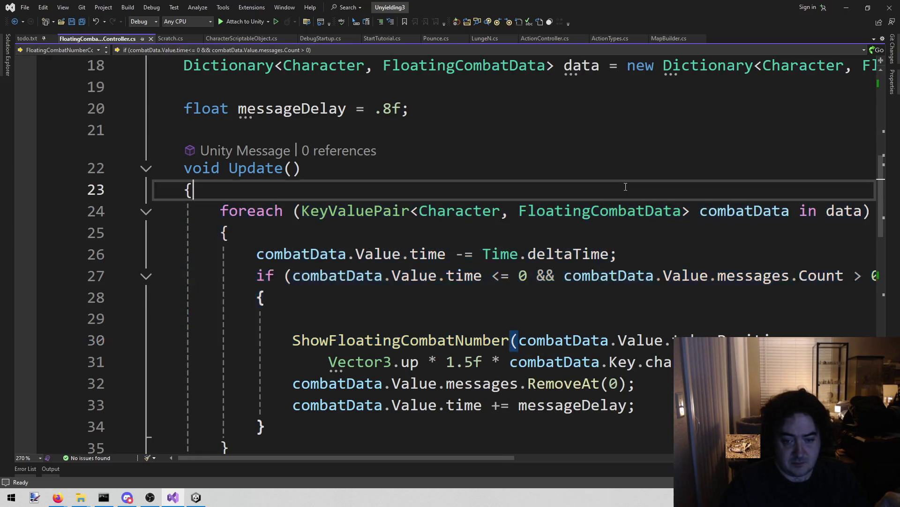
{"action": "left_click", "coordinate": [469, 404]}
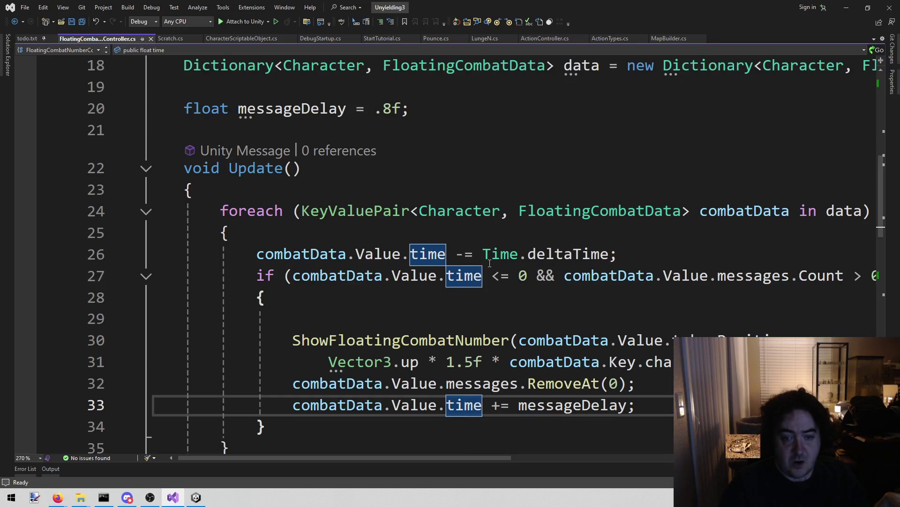
{"action": "left_click_drag", "start_coordinate": [221, 276], "coordinate": [690, 280]}
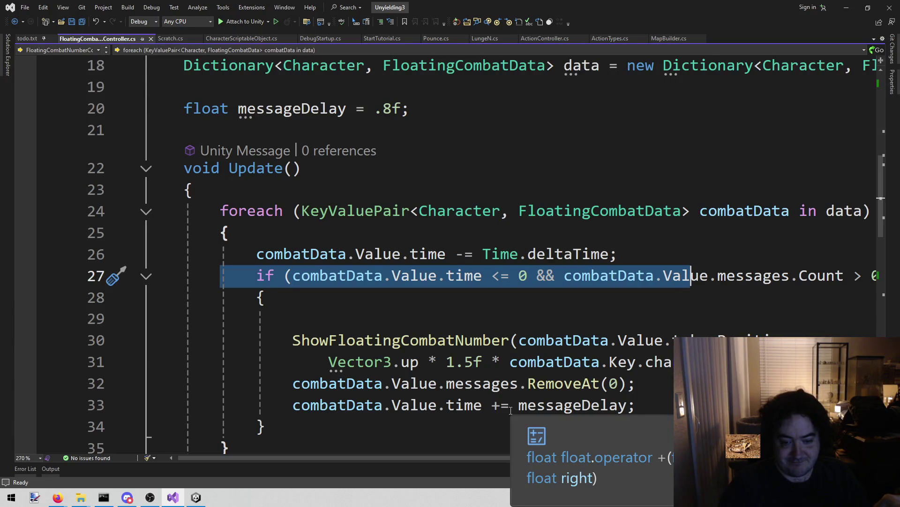
Change line 33 to 'combatData.Value.time = messageDelay' and save the script.
{"action": "left_click", "coordinate": [510, 408]}
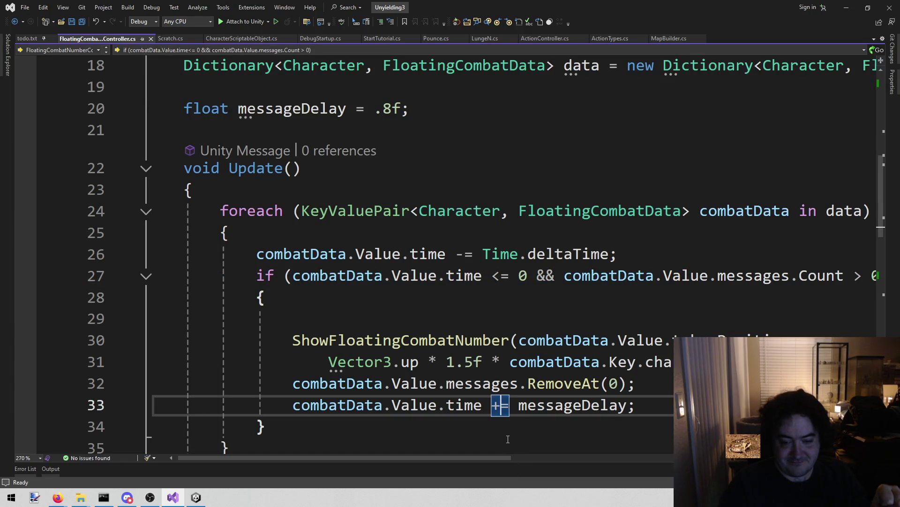
{"action": "key", "text": "BackSpace"}
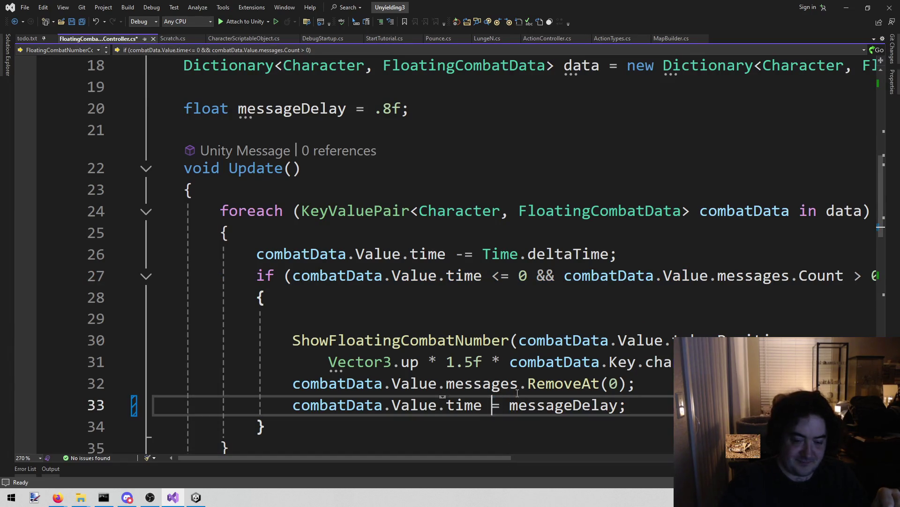
{"action": "key", "text": "ctrl+s"}
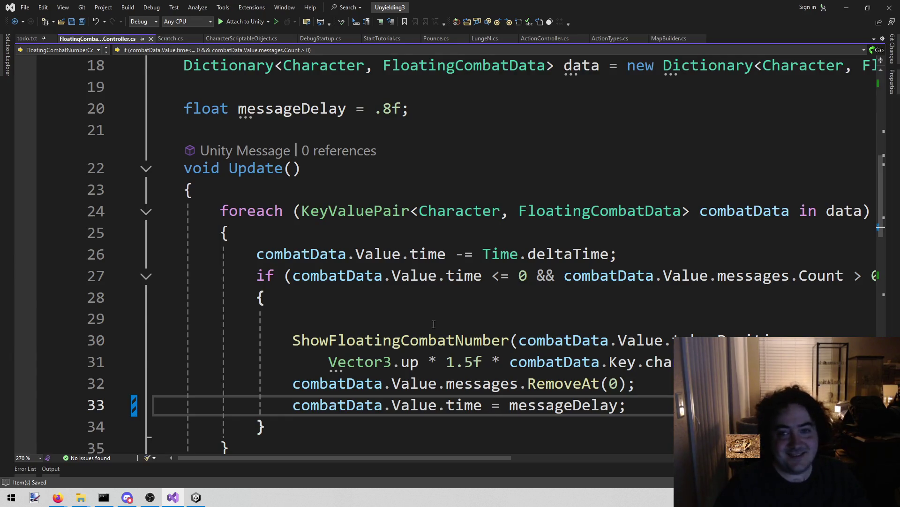
{"action": "left_click", "coordinate": [201, 498]}
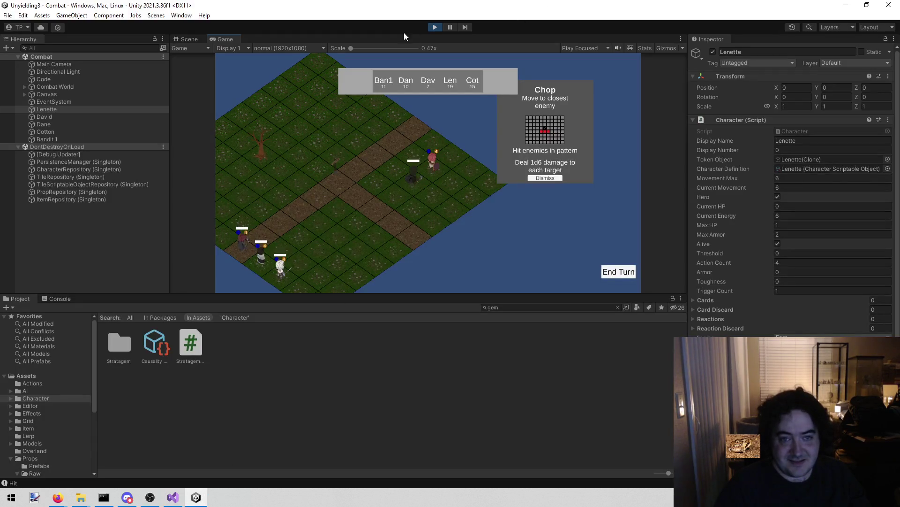
Stop and restart Play mode so the combat test reloads the updated script.
{"action": "left_click", "coordinate": [434, 27]}
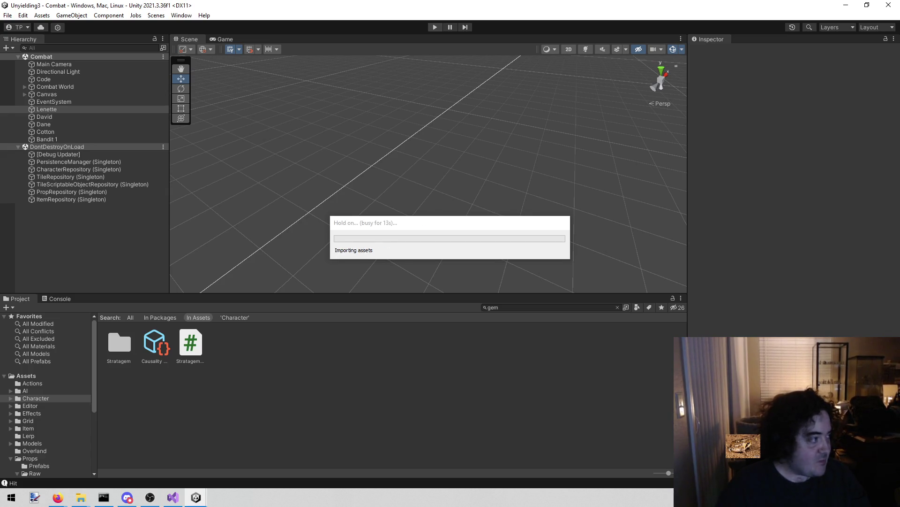
{"action": "left_click", "coordinate": [435, 27]}
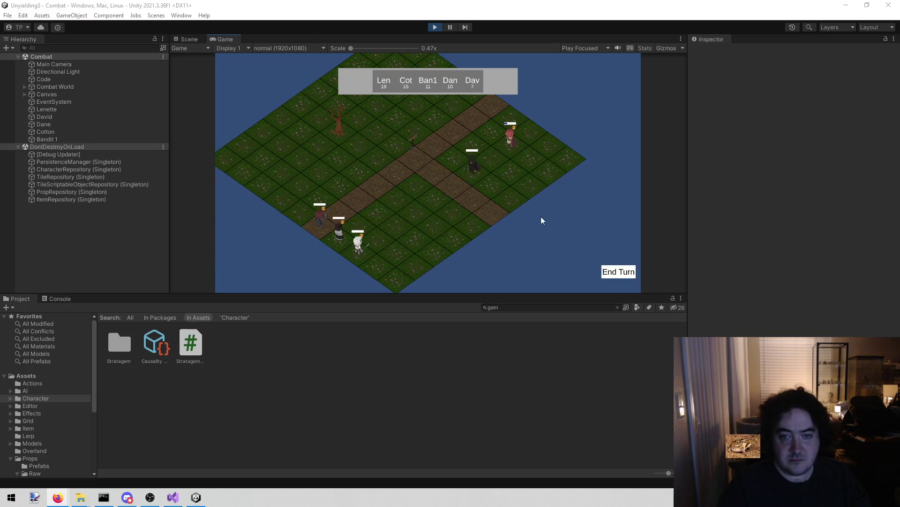
End turns past the bandit's Chop to Cotton's turn, then select Lenette in the Hierarchy.
{"action": "left_click", "coordinate": [622, 275]}
{"action": "left_click", "coordinate": [620, 271]}
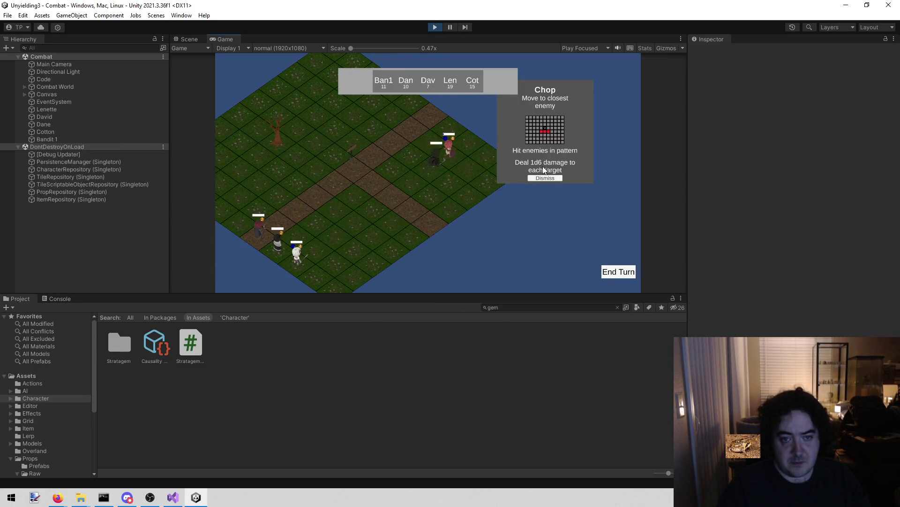
{"action": "left_click", "coordinate": [539, 178]}
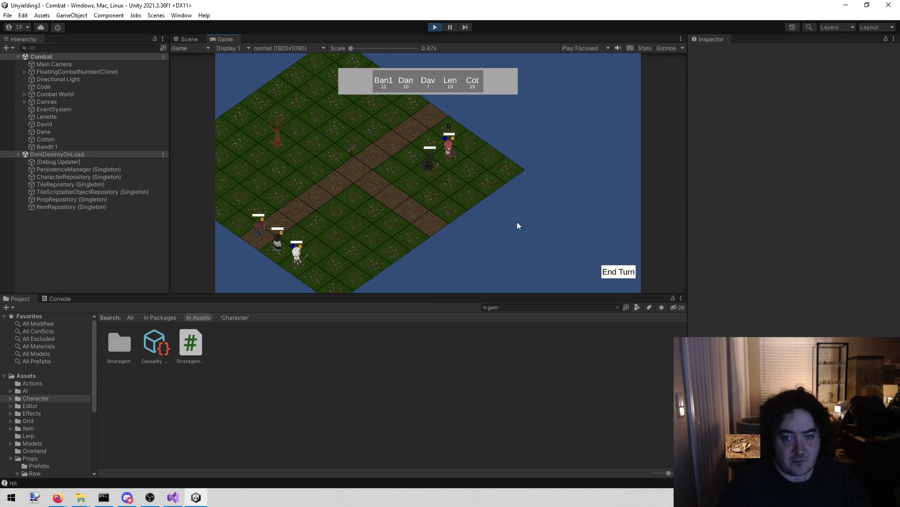
{"action": "left_click", "coordinate": [622, 273]}
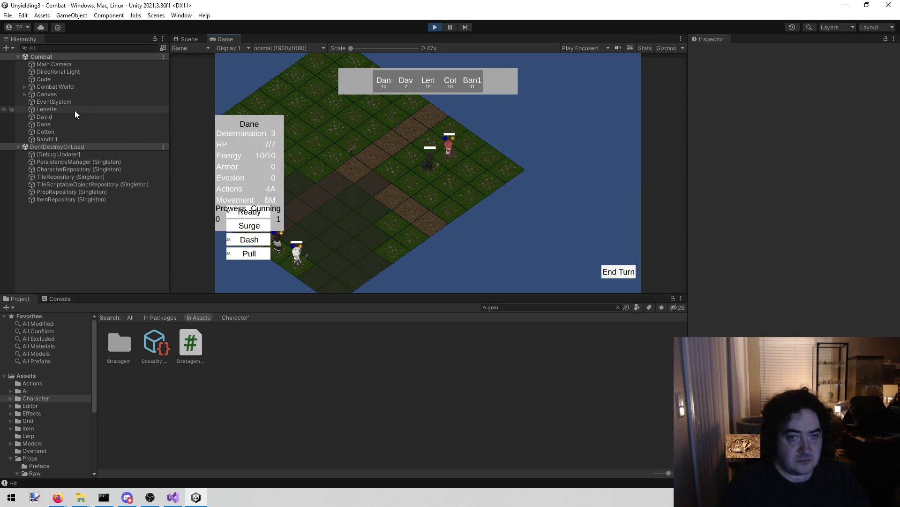
{"action": "left_click", "coordinate": [615, 269]}
{"action": "left_click", "coordinate": [614, 270]}
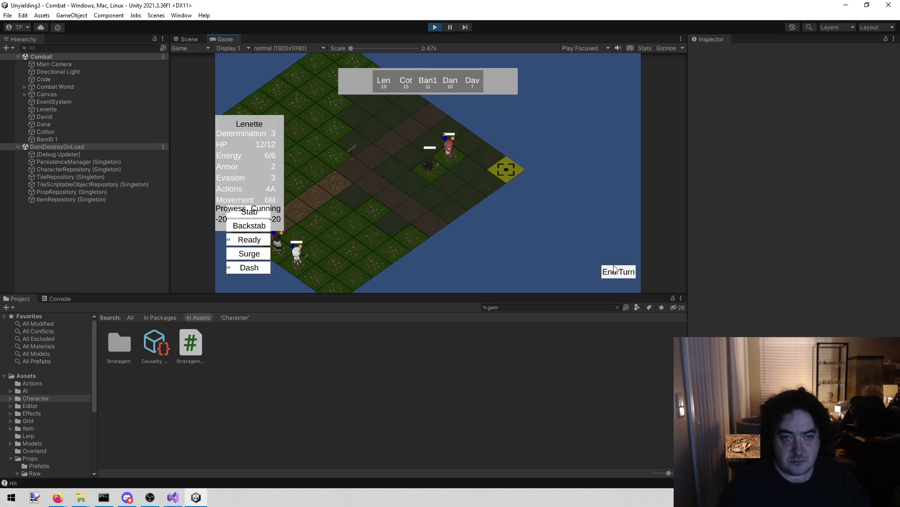
{"action": "left_click", "coordinate": [615, 270]}
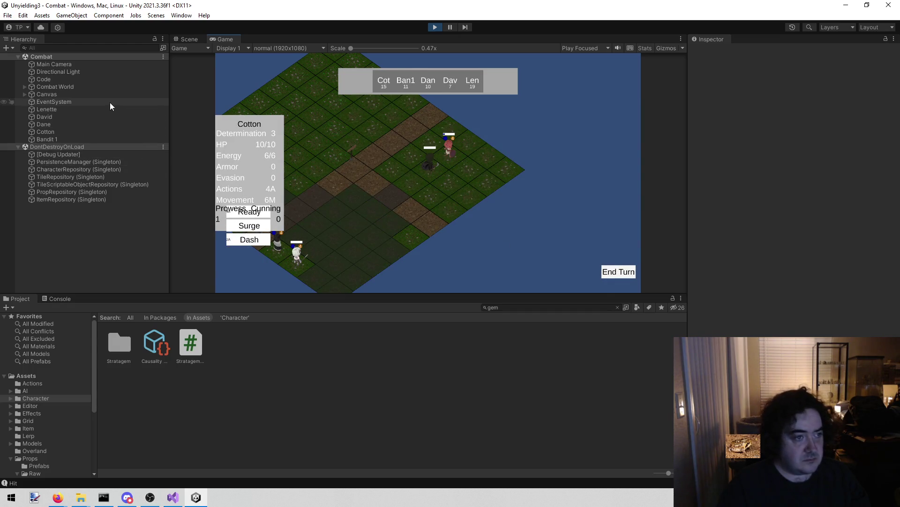
{"action": "left_click", "coordinate": [80, 109]}
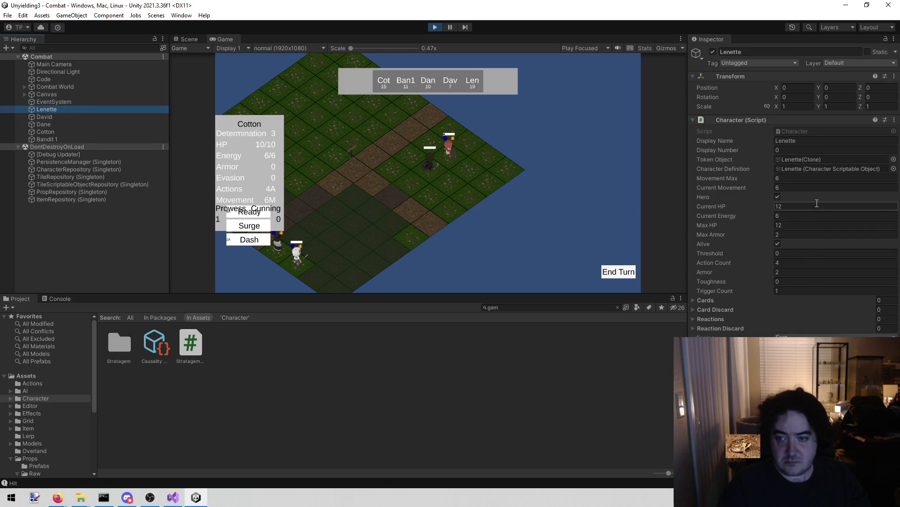
Set Lenette's Current HP to 1 and Armor to 0, end Cotton's turn, then stop Play mode.
{"action": "left_click", "coordinate": [803, 206]}
{"action": "type", "text": "1"}
{"action": "left_click", "coordinate": [792, 235]}
{"action": "key", "text": "Tab"}
{"action": "key", "text": "Tab"}
{"action": "key", "text": "Tab"}
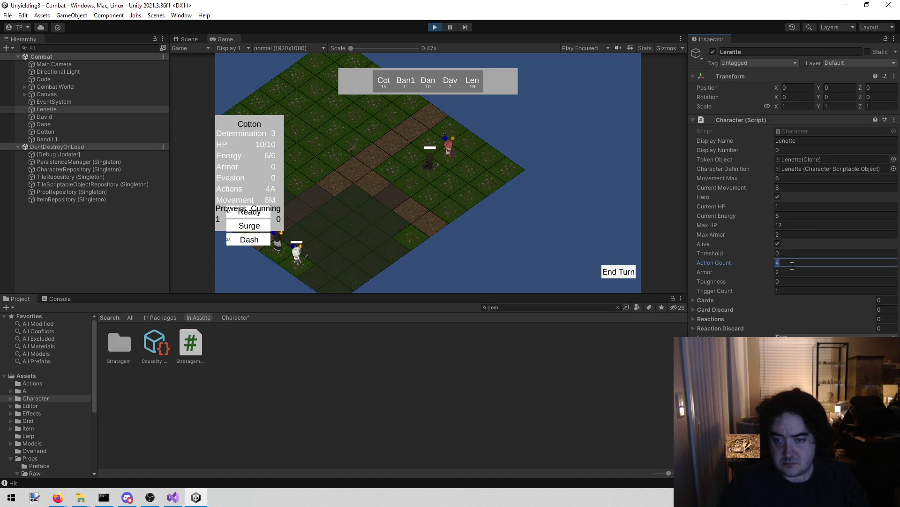
{"action": "type", "text": "0"}
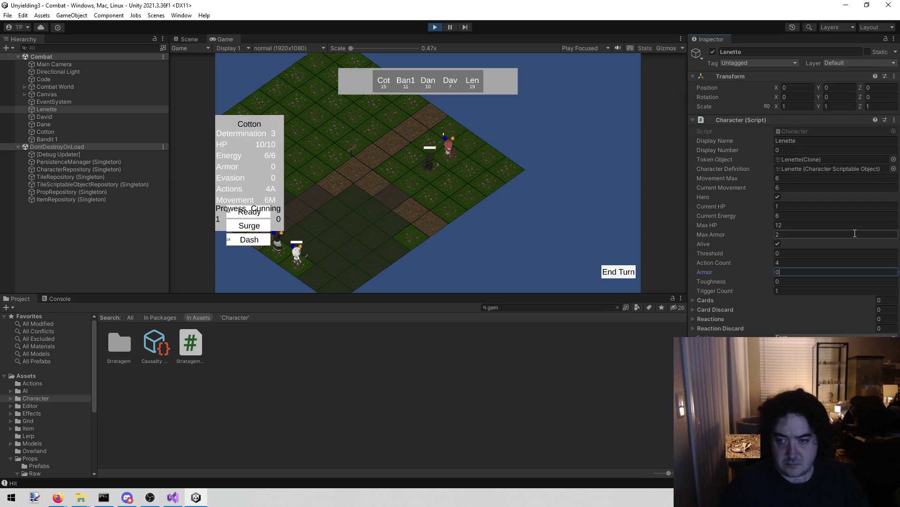
{"action": "left_click", "coordinate": [621, 271]}
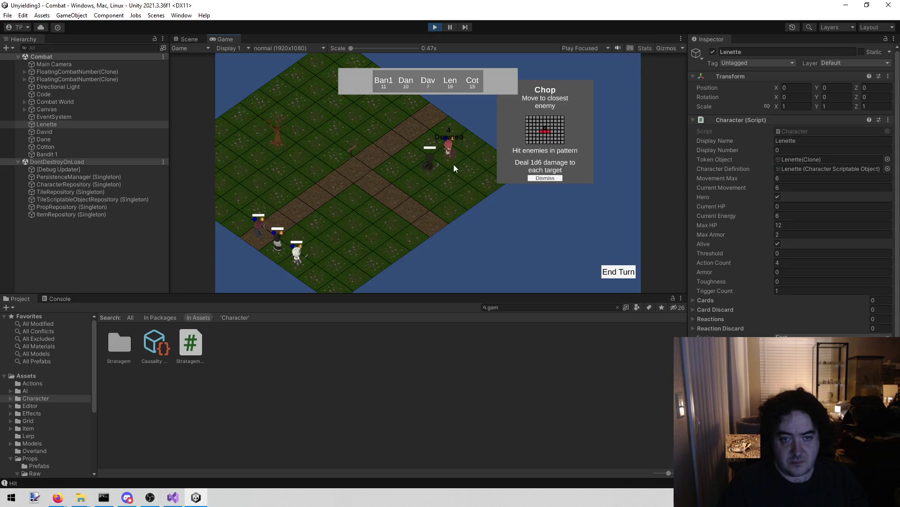
{"action": "left_click", "coordinate": [437, 27]}
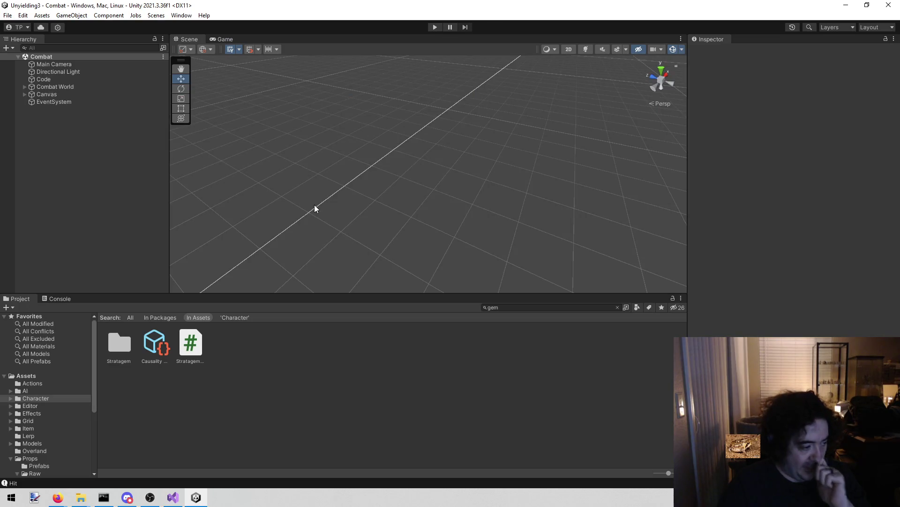
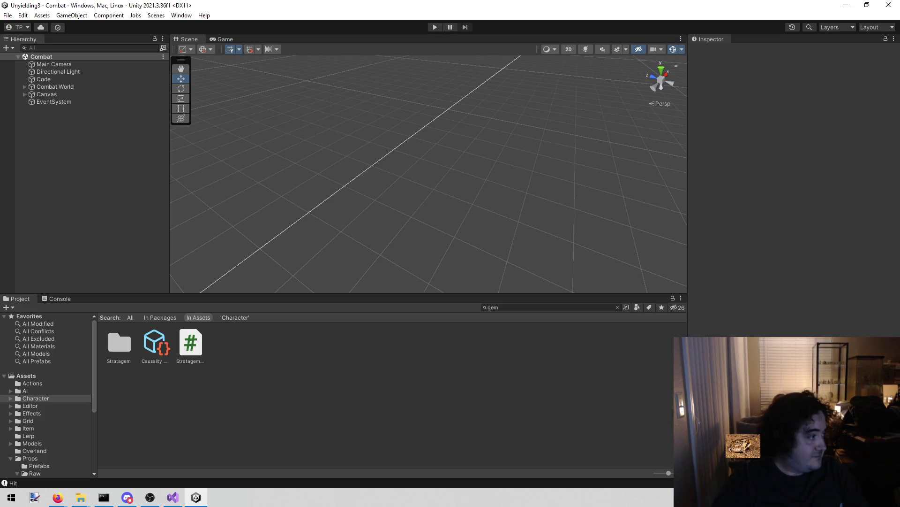
Delete the two floating combat text bug entries from todo.txt in Visual Studio.
{"action": "left_click", "coordinate": [173, 497]}
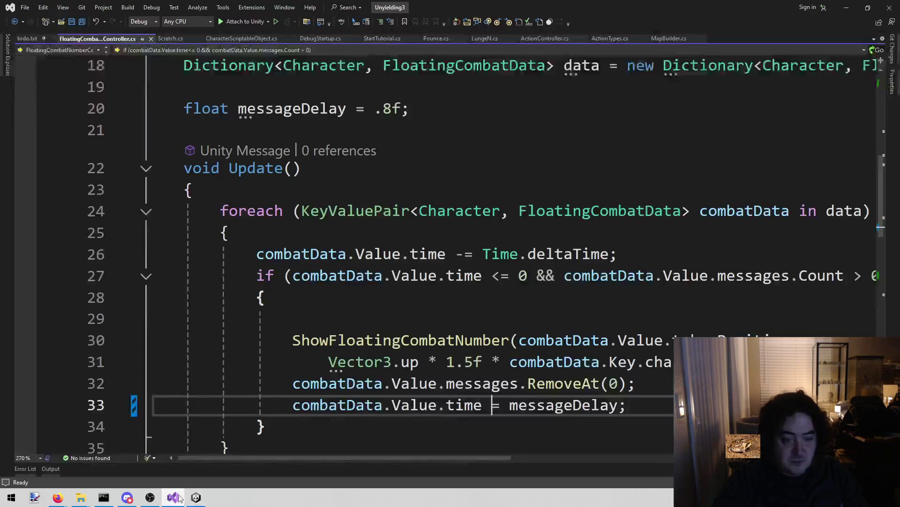
{"action": "key", "text": "ctrl+Tab"}
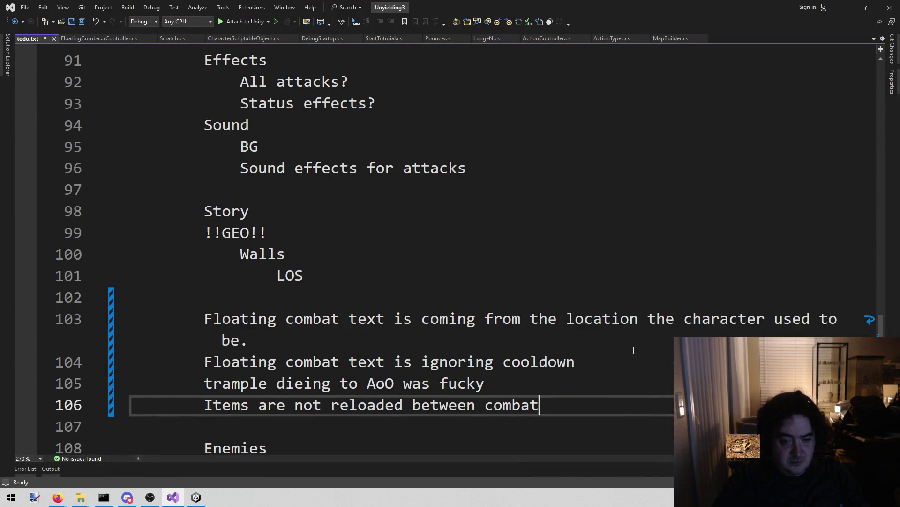
{"action": "left_click_drag", "start_coordinate": [629, 362], "coordinate": [70, 315]}
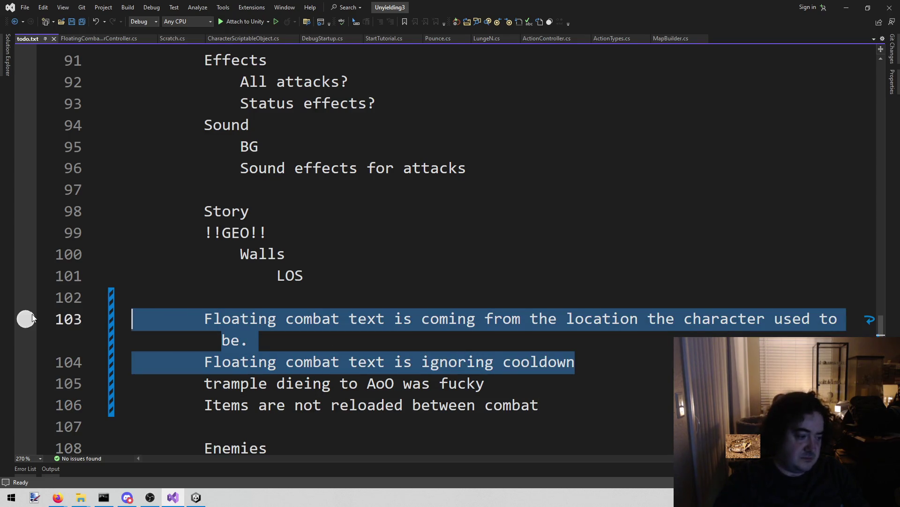
{"action": "key", "text": "Delete"}
{"action": "key", "text": "BackSpace"}
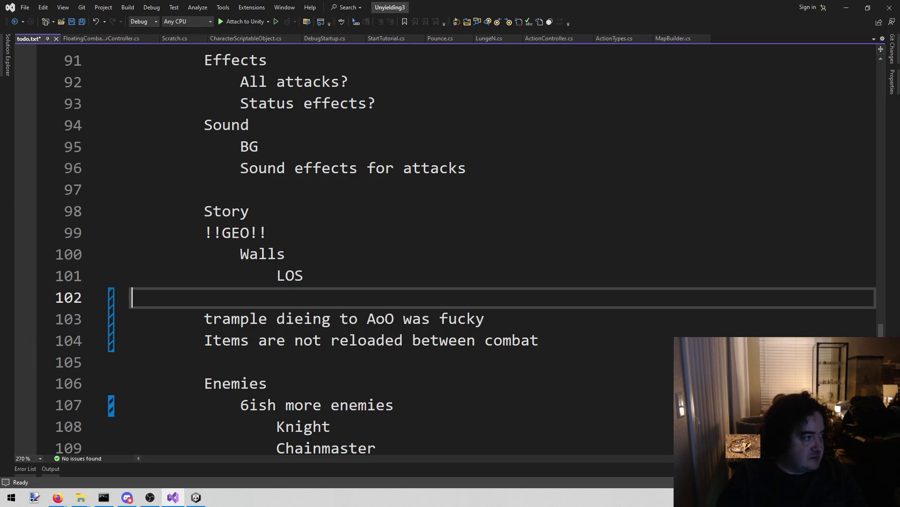
Select the 'Items are not reloaded' entry in todo.txt, then return to the Unity editor.
{"action": "key", "text": "alt+Tab"}
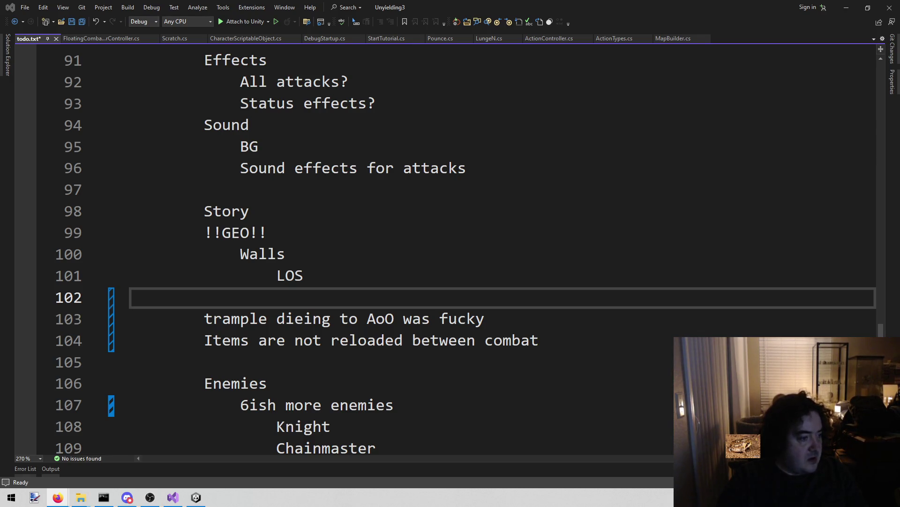
{"action": "left_click", "coordinate": [458, 271]}
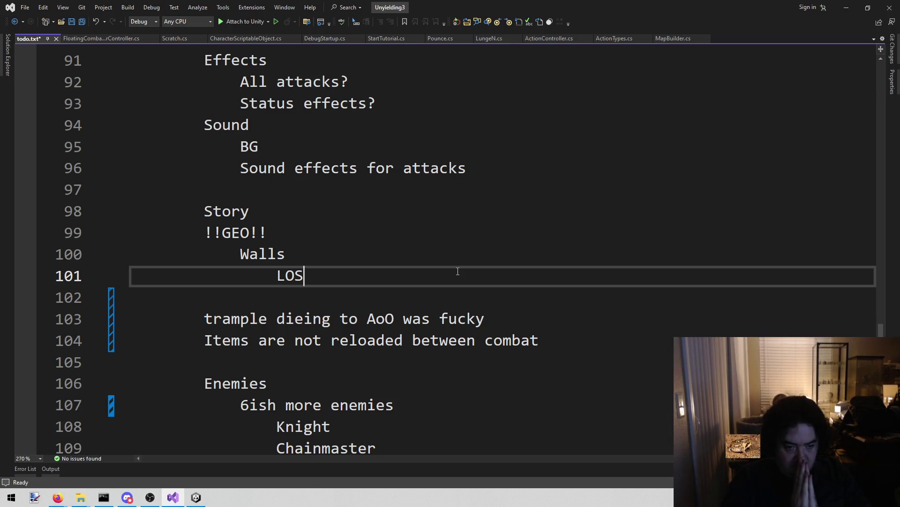
{"action": "mouse_move", "coordinate": [205, 340]}
{"action": "left_mouse_down"}
{"action": "mouse_move", "coordinate": [445, 355]}
{"action": "mouse_move", "coordinate": [551, 338]}
{"action": "mouse_move", "coordinate": [362, 319]}
{"action": "mouse_move", "coordinate": [469, 341]}
{"action": "mouse_move", "coordinate": [162, 343]}
{"action": "mouse_move", "coordinate": [227, 344]}
{"action": "mouse_move", "coordinate": [181, 359]}
{"action": "mouse_move", "coordinate": [249, 343]}
{"action": "left_mouse_up"}
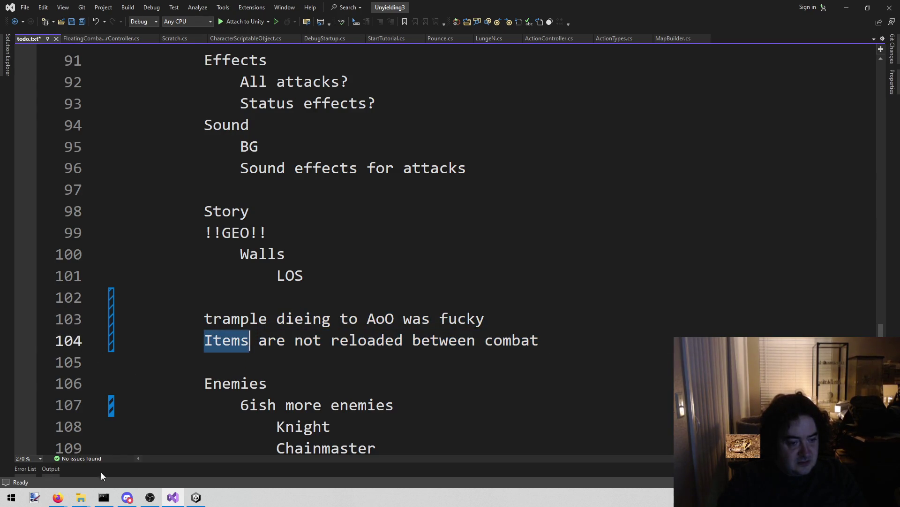
{"action": "left_click", "coordinate": [205, 501]}
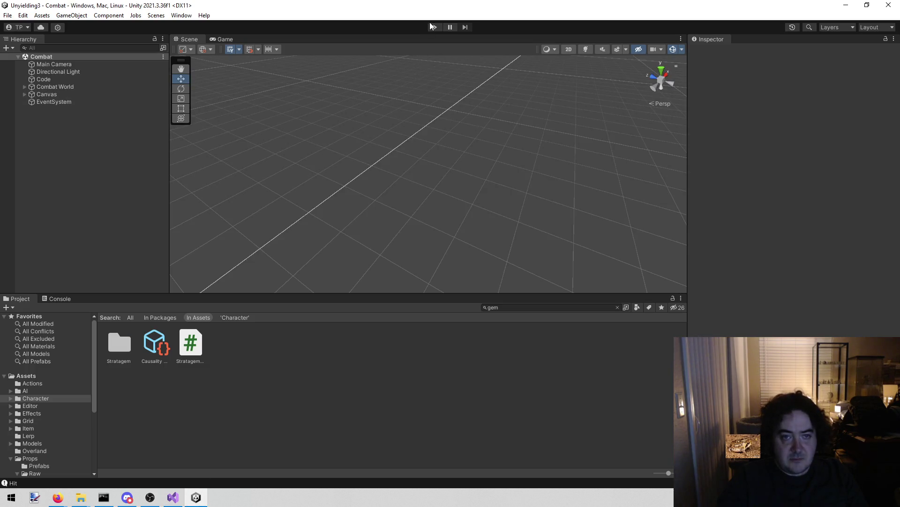
{"action": "left_click", "coordinate": [434, 26]}
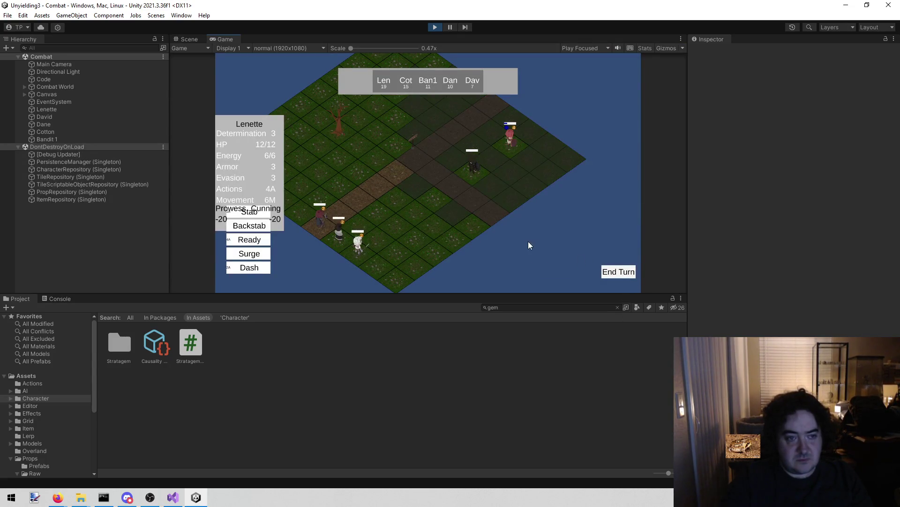
{"action": "left_click", "coordinate": [618, 273]}
{"action": "left_click", "coordinate": [419, 209]}
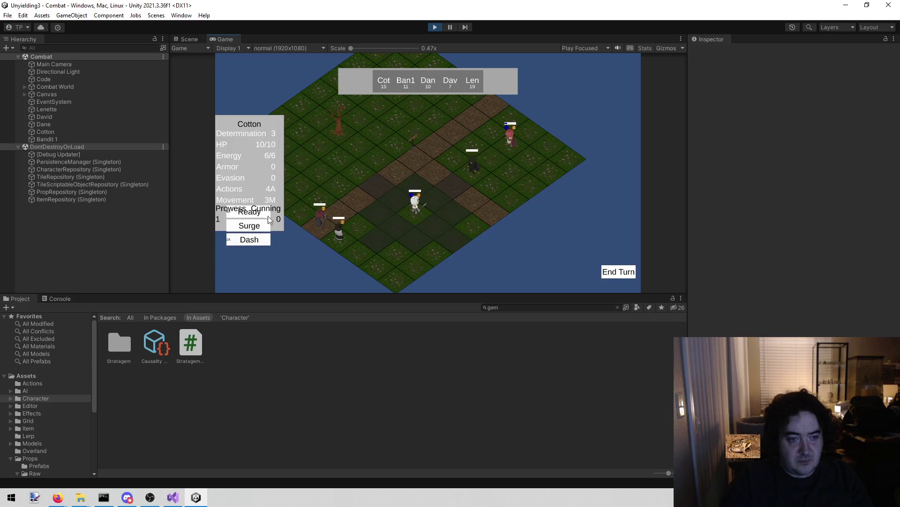
{"action": "left_click", "coordinate": [435, 27]}
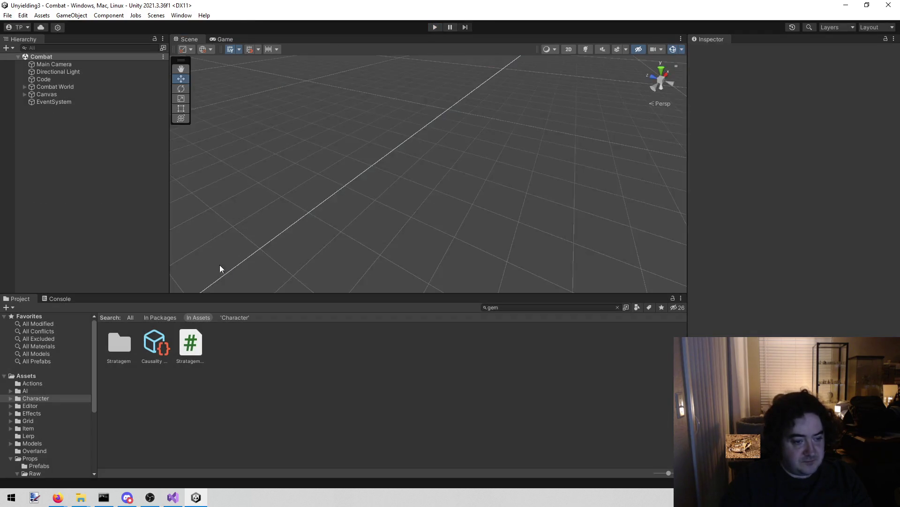
Inspect the Code object's override setups, including the Character4Combat asset.
{"action": "left_click", "coordinate": [62, 79]}
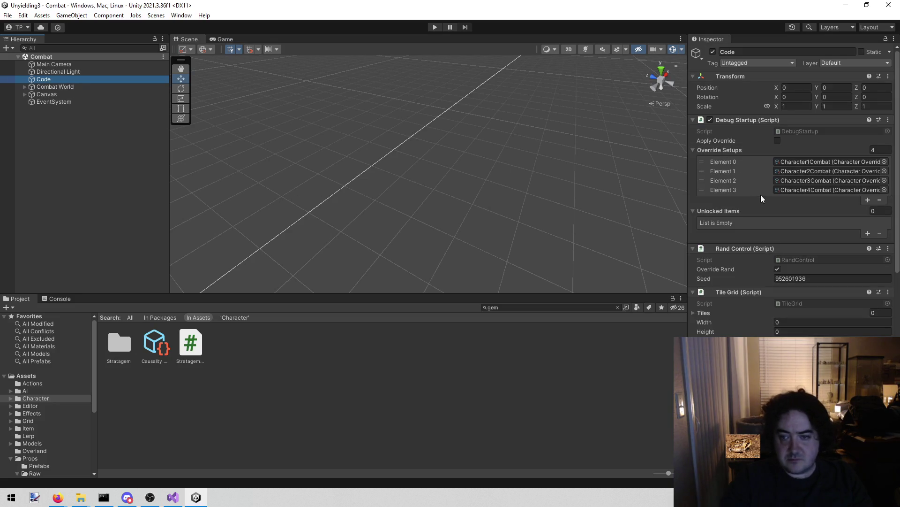
{"action": "left_click", "coordinate": [778, 190]}
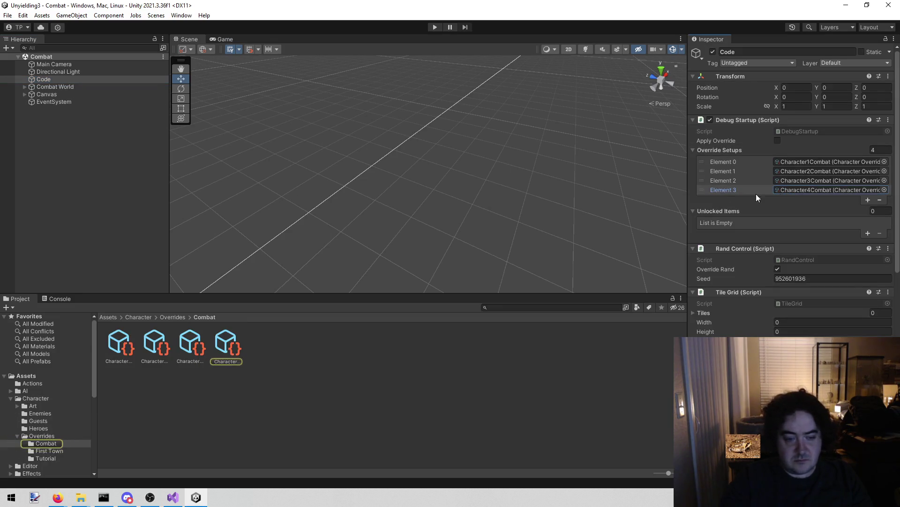
{"action": "left_click", "coordinate": [220, 355]}
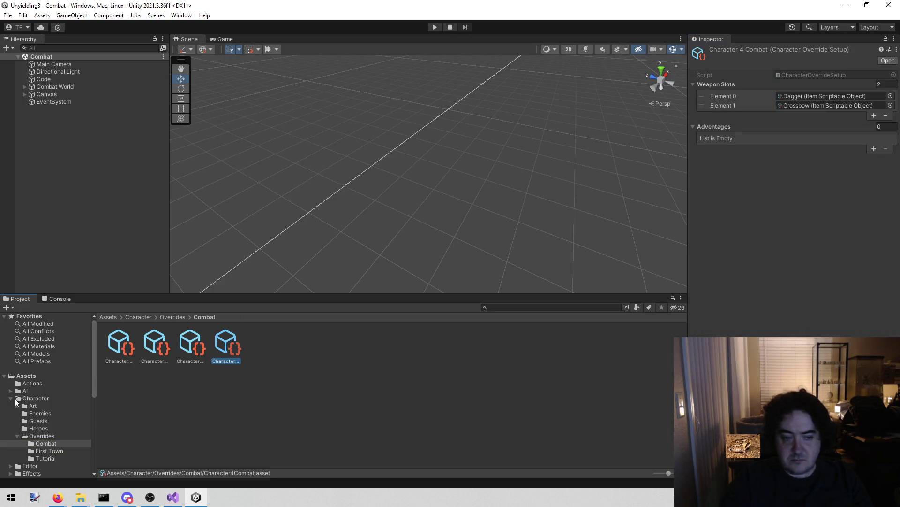
{"action": "scroll", "coordinate": [24, 404], "scroll_direction": "down", "scroll_amount": 3}
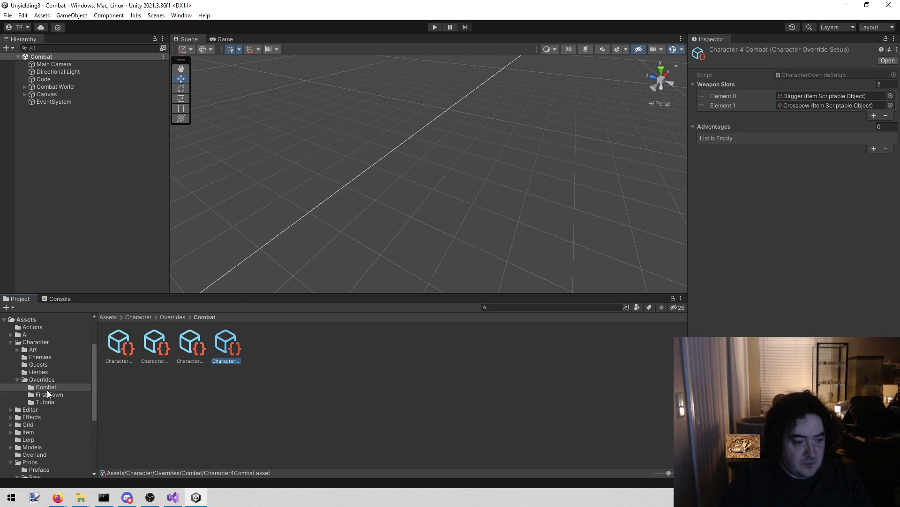
Tick Apply Override in Debug Startup on the Code object and start Play mode.
{"action": "left_click", "coordinate": [89, 79]}
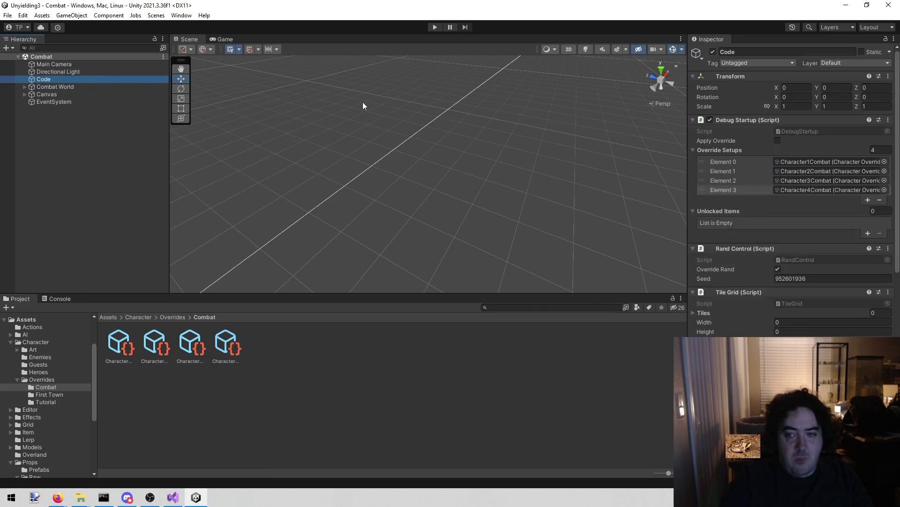
{"action": "left_click", "coordinate": [777, 141]}
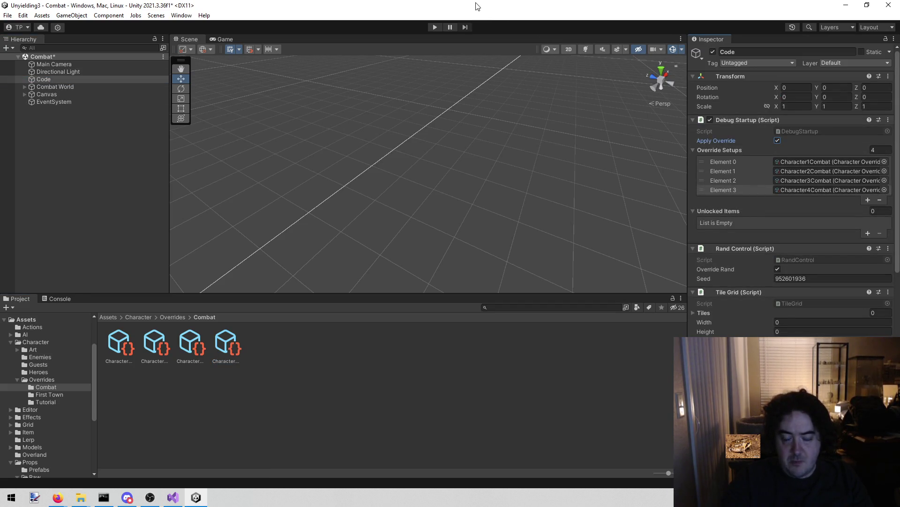
{"action": "left_click", "coordinate": [435, 27]}
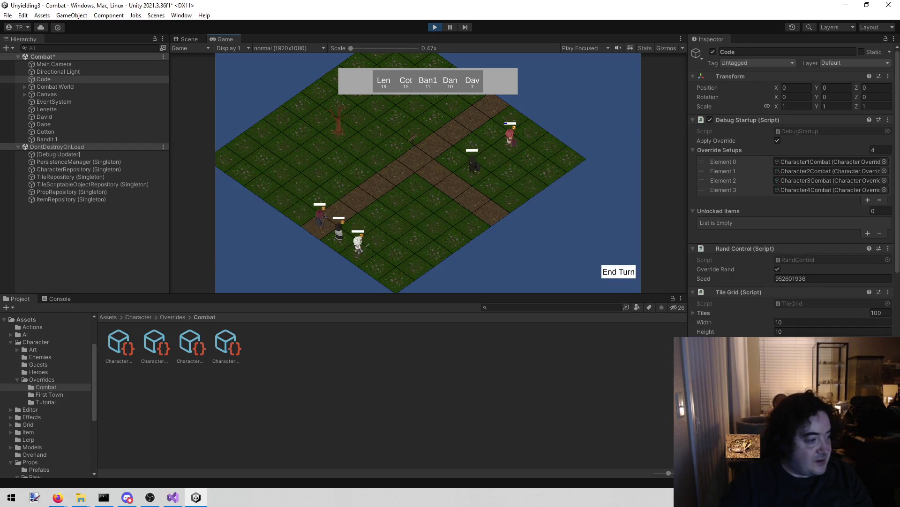
End Lenette's turn, move Cotton up-right and shoot Bandit 1 down to 2 HP.
{"action": "key", "text": "alt+Tab"}
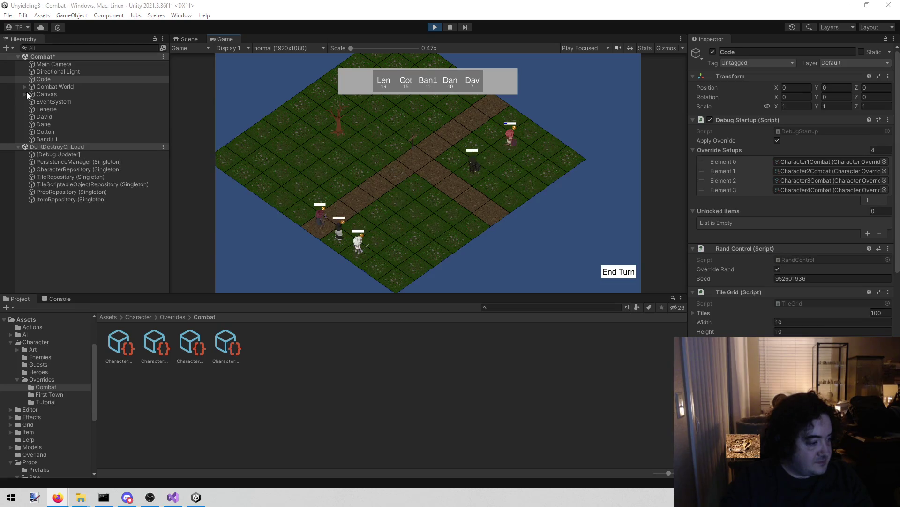
{"action": "left_click", "coordinate": [620, 279]}
{"action": "left_click", "coordinate": [612, 272]}
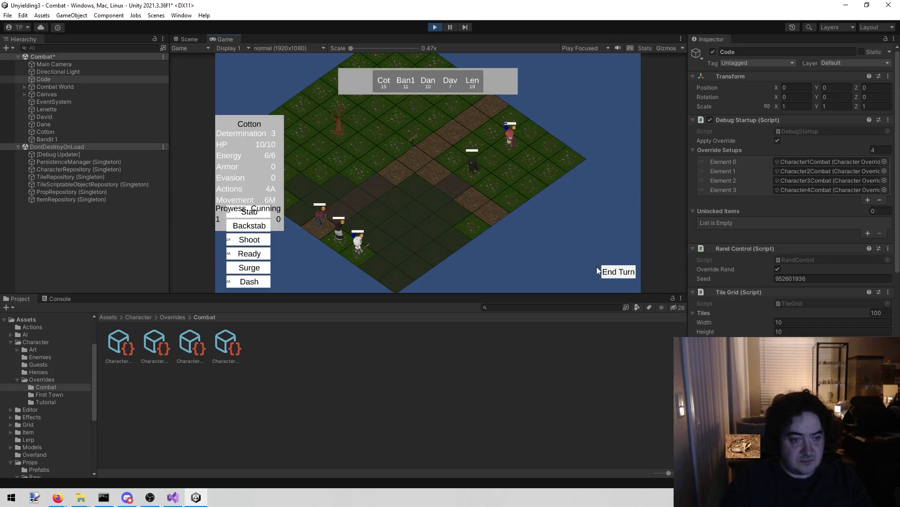
{"action": "left_click", "coordinate": [407, 212]}
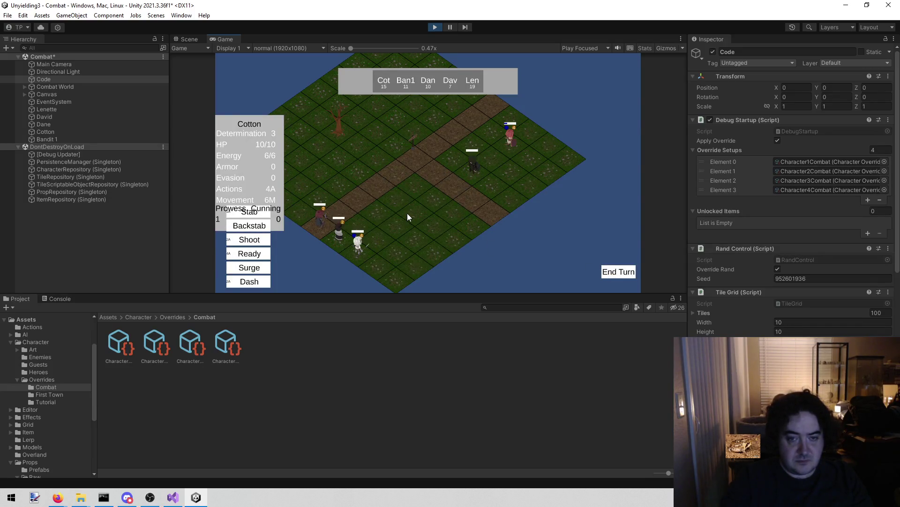
{"action": "left_click", "coordinate": [249, 239]}
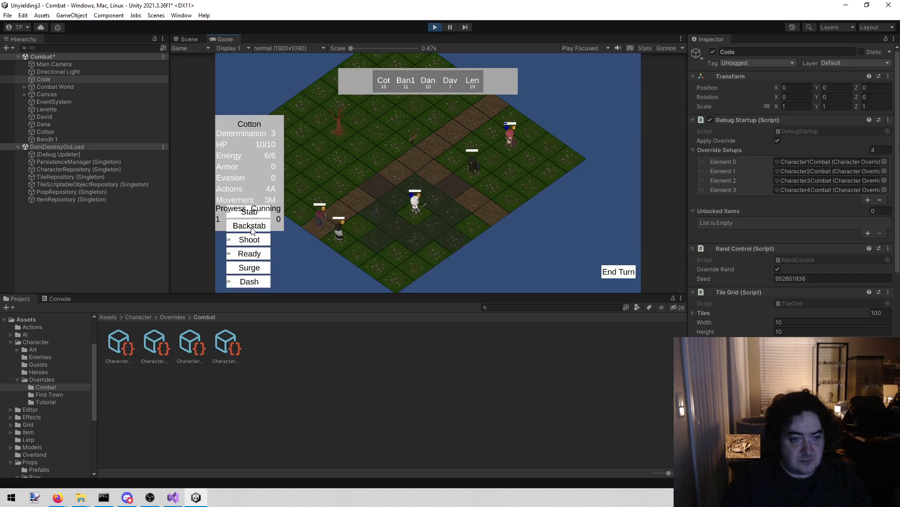
{"action": "left_click", "coordinate": [467, 176]}
End Cotton's turn and advance the turn order back around to Cotton.
{"action": "left_click", "coordinate": [611, 271]}
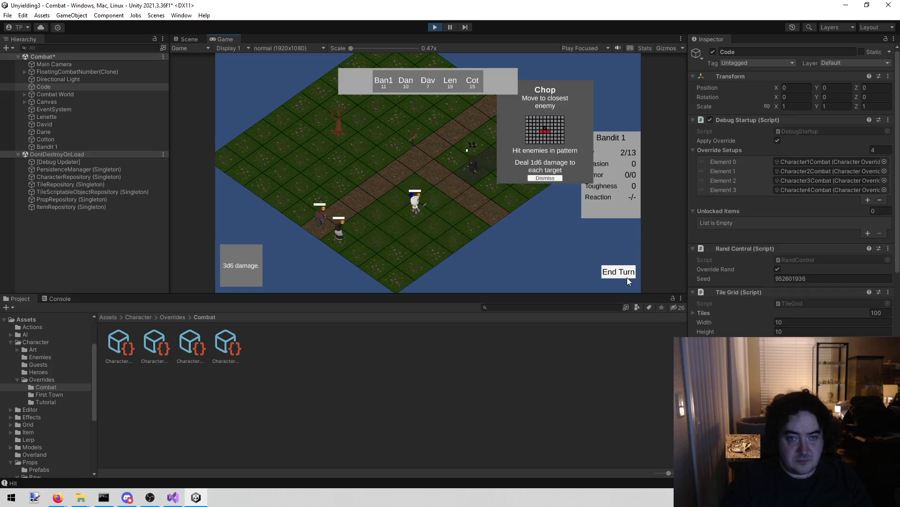
{"action": "left_click", "coordinate": [547, 178]}
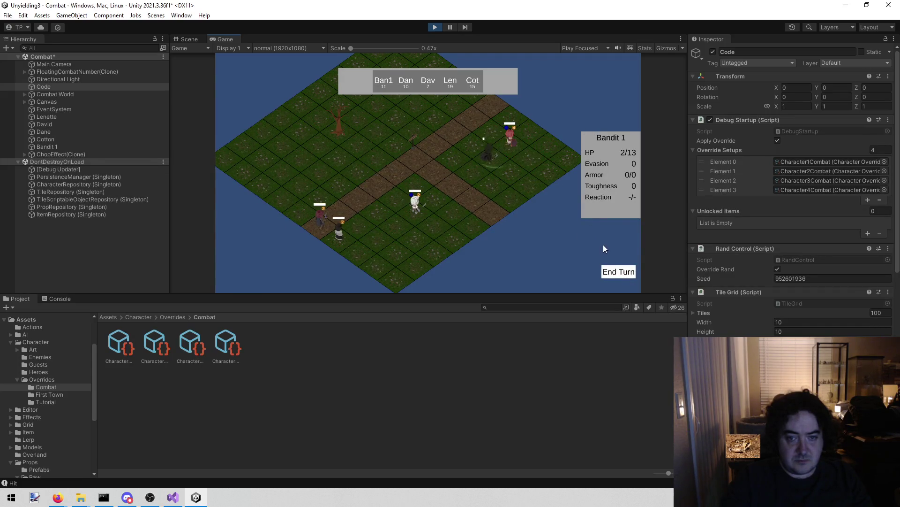
{"action": "left_click", "coordinate": [617, 272]}
{"action": "left_click", "coordinate": [618, 273]}
{"action": "left_click", "coordinate": [616, 272]}
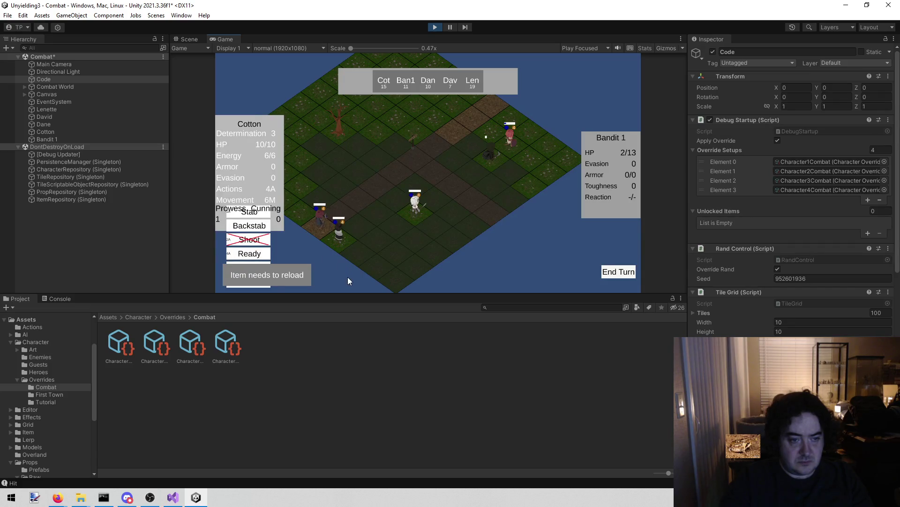
Use Cotton's Ready action twice to test the action limit, then stop the test run.
{"action": "left_click", "coordinate": [252, 256]}
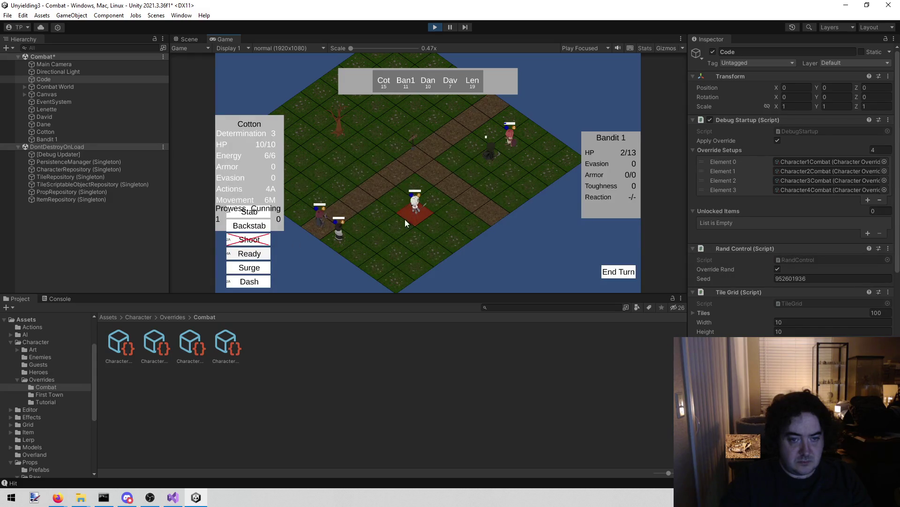
{"action": "left_click", "coordinate": [423, 215]}
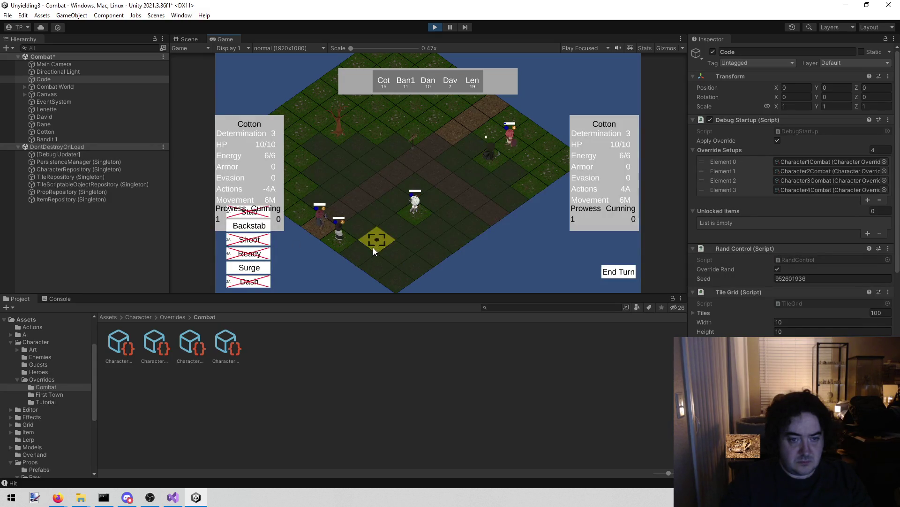
{"action": "left_click", "coordinate": [249, 258]}
{"action": "left_click", "coordinate": [435, 27]}
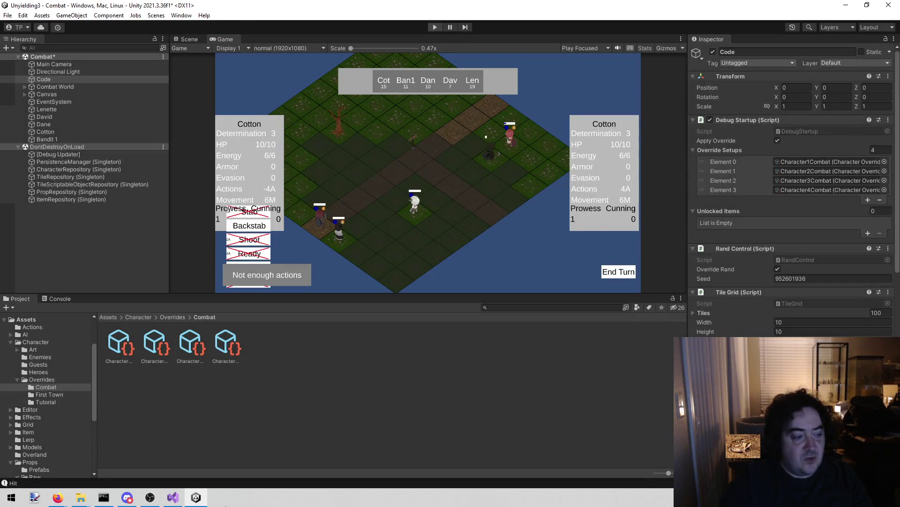
{"action": "left_click", "coordinate": [172, 497]}
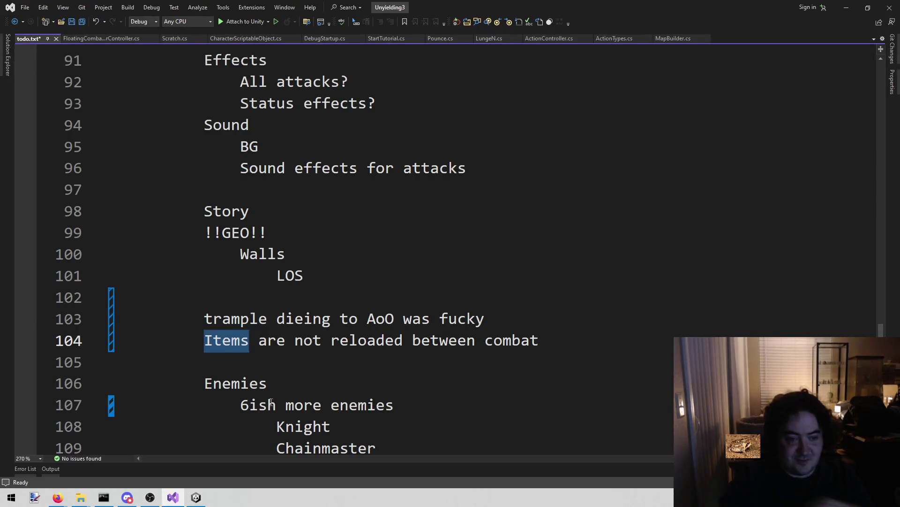
Add the line 'Ready is not instantly used' below the Items note in todo.txt and save.
{"action": "left_click", "coordinate": [547, 319]}
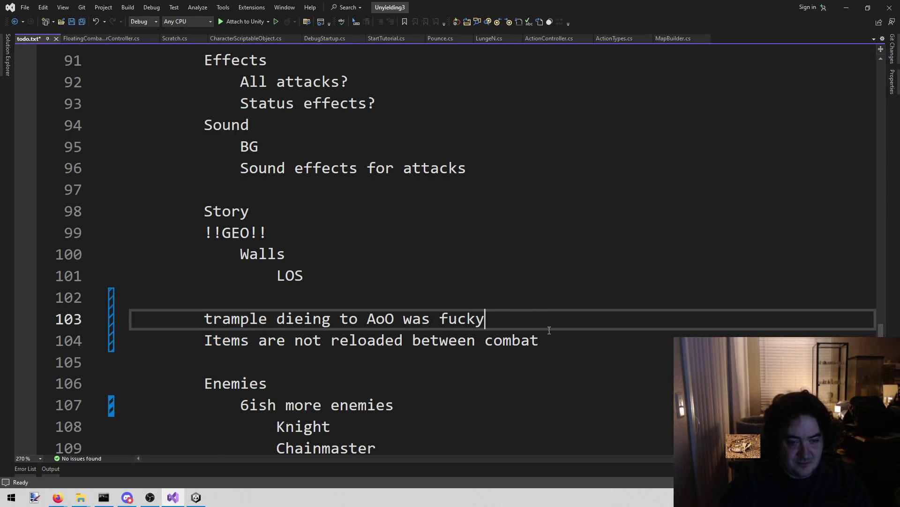
{"action": "key", "text": "Down"}
{"action": "key", "text": "End"}
{"action": "key", "text": "Return"}
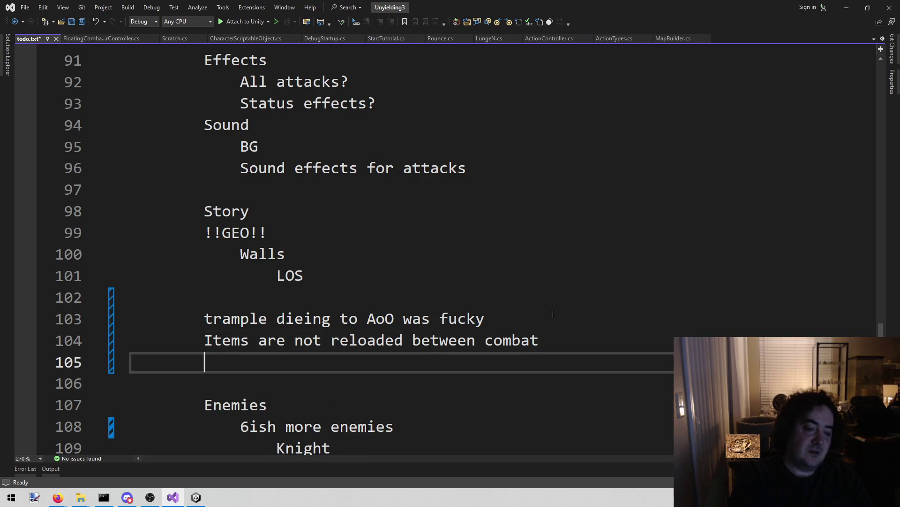
{"action": "type", "text": "Ready is not instantly used"}
{"action": "key", "text": "ctrl+s"}
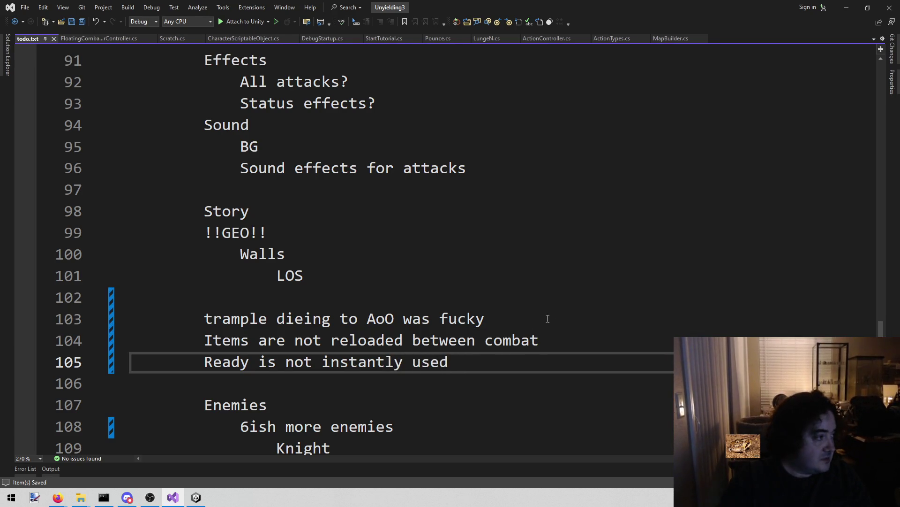
{"action": "left_click_drag", "start_coordinate": [213, 361], "coordinate": [422, 361]}
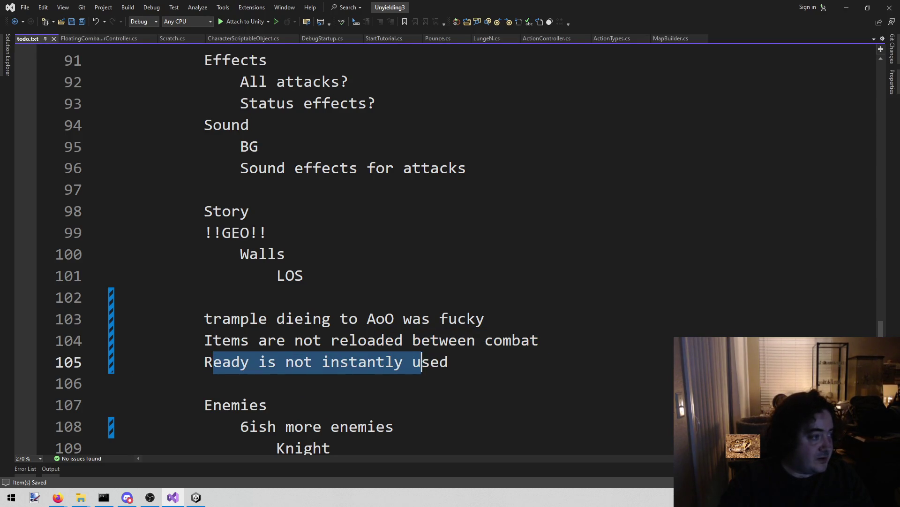
{"action": "key", "text": "alt+Tab"}
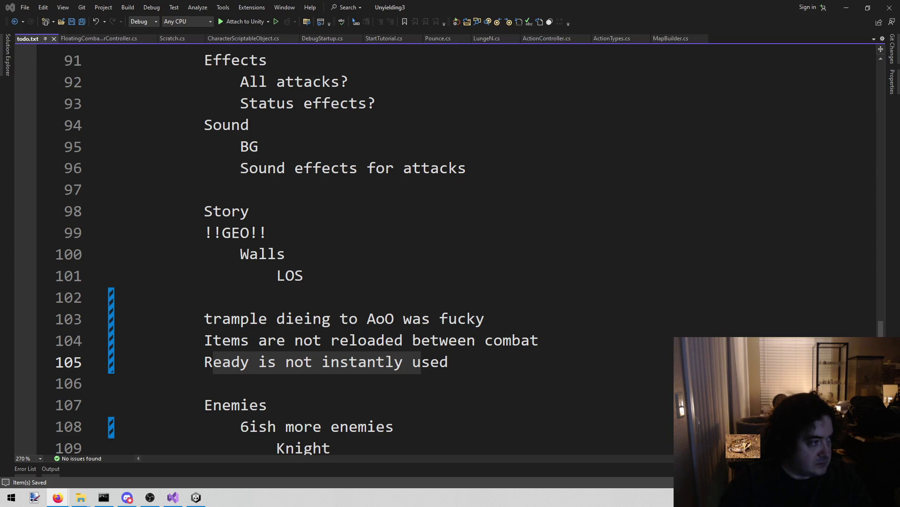
{"action": "left_click", "coordinate": [389, 276]}
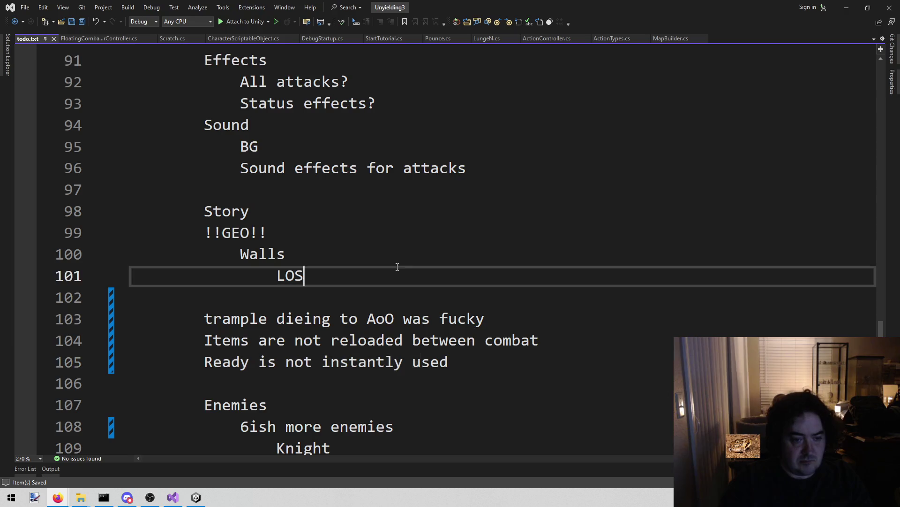
{"action": "mouse_move", "coordinate": [196, 362]}
{"action": "left_mouse_down"}
{"action": "mouse_move", "coordinate": [466, 362]}
{"action": "mouse_move", "coordinate": [144, 362]}
{"action": "mouse_move", "coordinate": [452, 362]}
{"action": "mouse_move", "coordinate": [197, 340]}
{"action": "mouse_move", "coordinate": [639, 340]}
{"action": "left_mouse_up"}
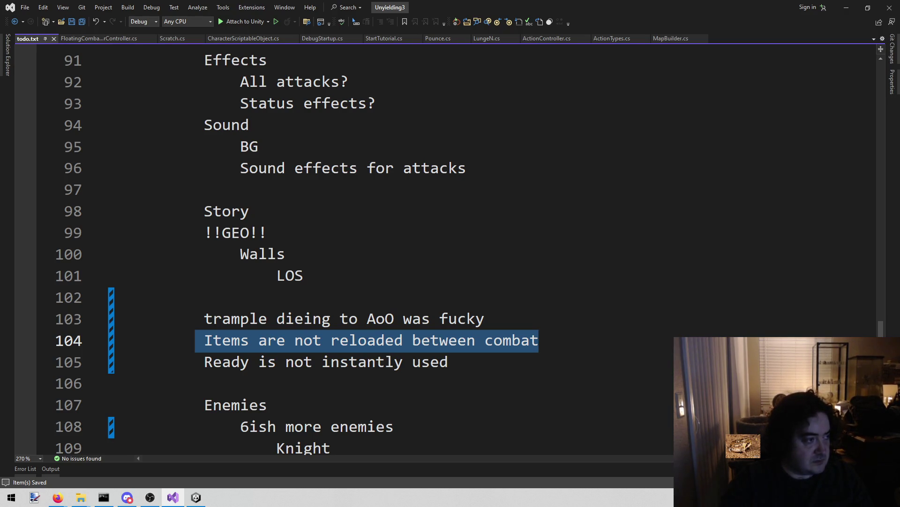
{"action": "key", "text": "alt+Tab"}
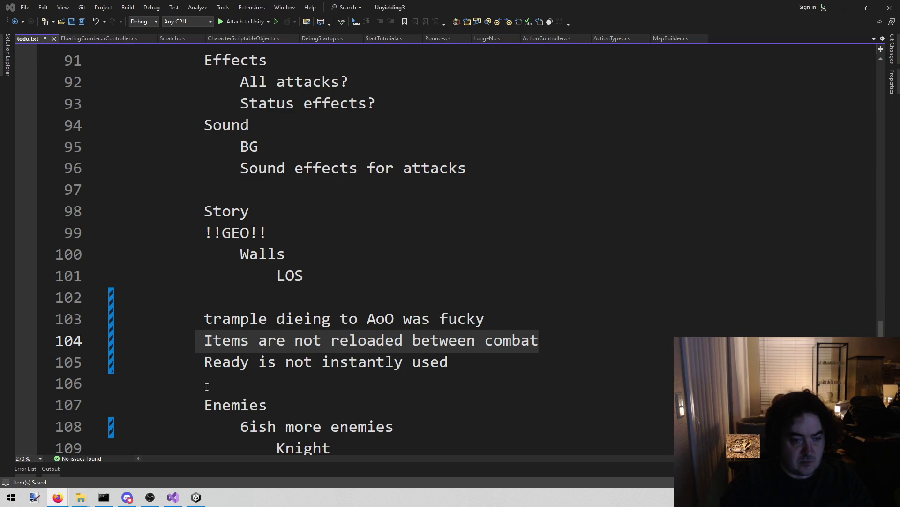
{"action": "double_click", "coordinate": [233, 349]}
{"action": "left_click_drag", "start_coordinate": [233, 349], "coordinate": [563, 347]}
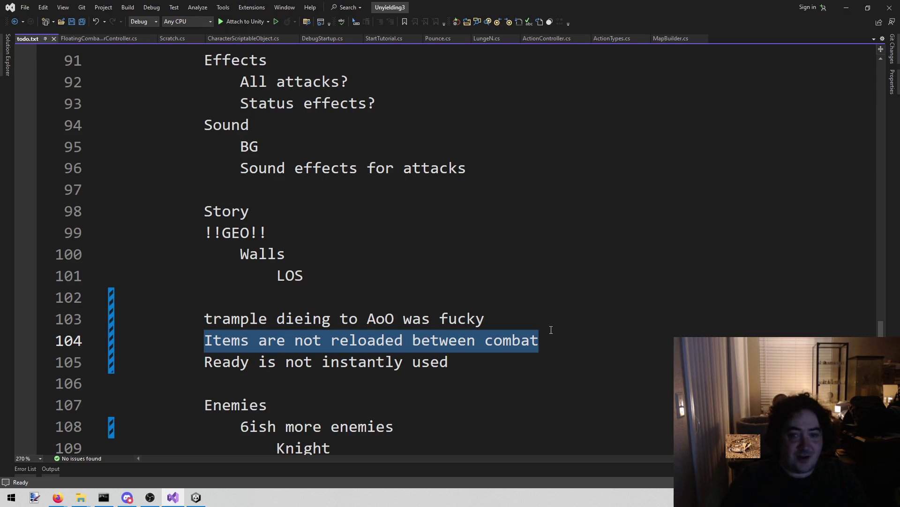
Open MapBuilder.cs and scroll up to the PlaceHero method.
{"action": "left_click", "coordinate": [683, 38]}
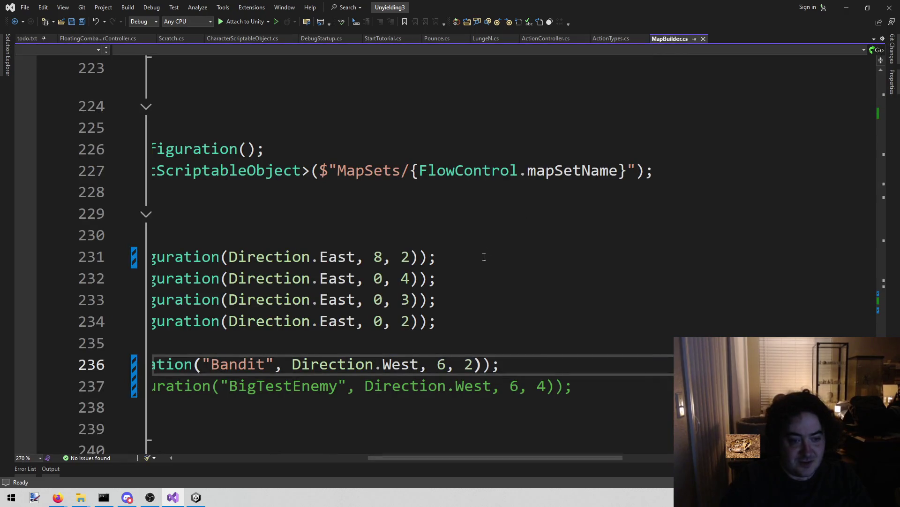
{"action": "key", "text": "Home"}
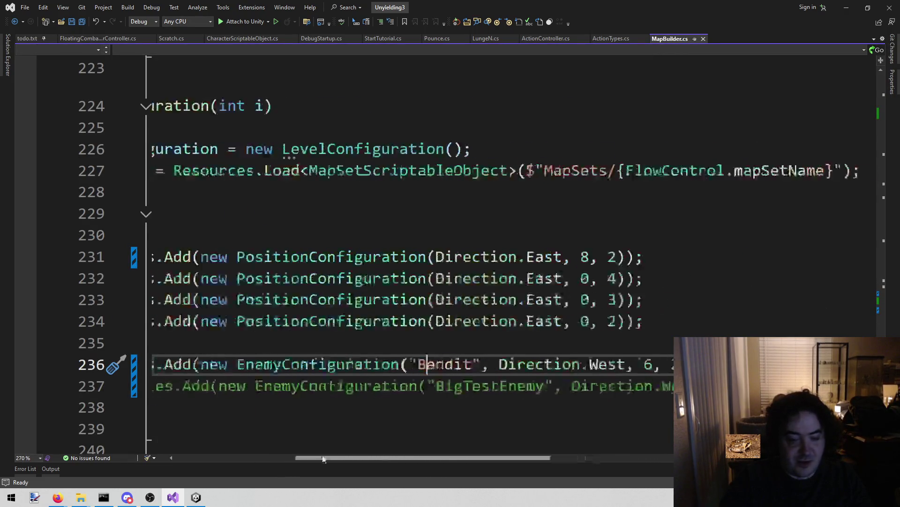
{"action": "scroll", "coordinate": [253, 301], "scroll_direction": "down", "scroll_amount": 20}
{"action": "scroll", "coordinate": [249, 291], "scroll_direction": "up", "scroll_amount": 8}
{"action": "scroll", "coordinate": [249, 291], "scroll_direction": "up", "scroll_amount": 20}
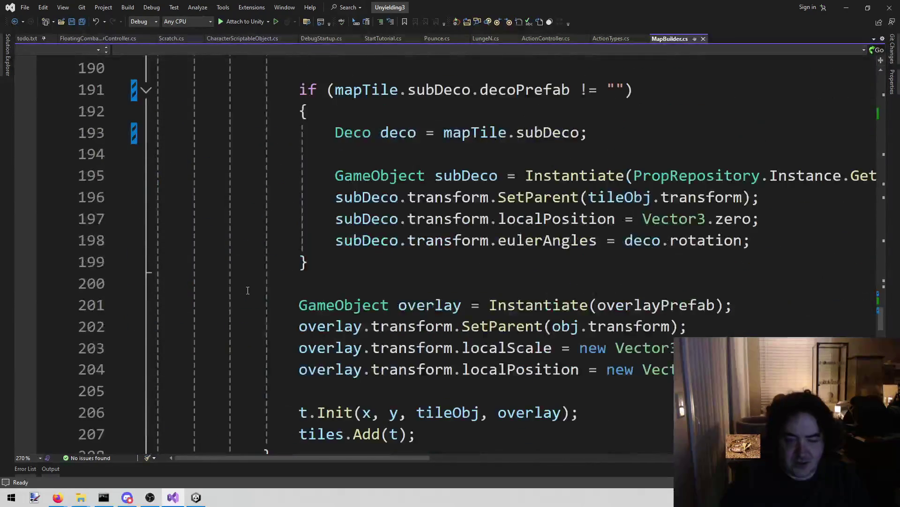
{"action": "scroll", "coordinate": [248, 290], "scroll_direction": "up", "scroll_amount": 6}
{"action": "scroll", "coordinate": [246, 289], "scroll_direction": "down", "scroll_amount": 15}
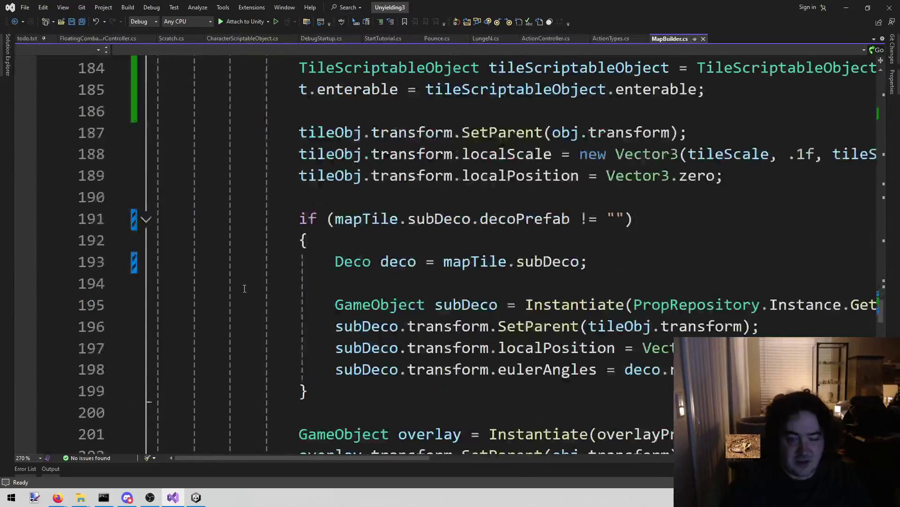
{"action": "scroll", "coordinate": [244, 287], "scroll_direction": "down", "scroll_amount": 5}
{"action": "scroll", "coordinate": [435, 186], "scroll_direction": "up", "scroll_amount": 20}
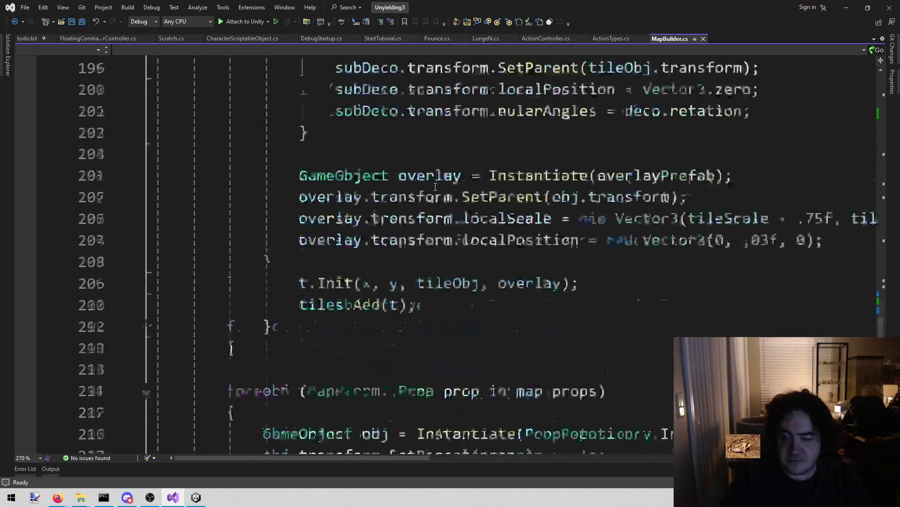
{"action": "scroll", "coordinate": [436, 187], "scroll_direction": "up", "scroll_amount": 2}
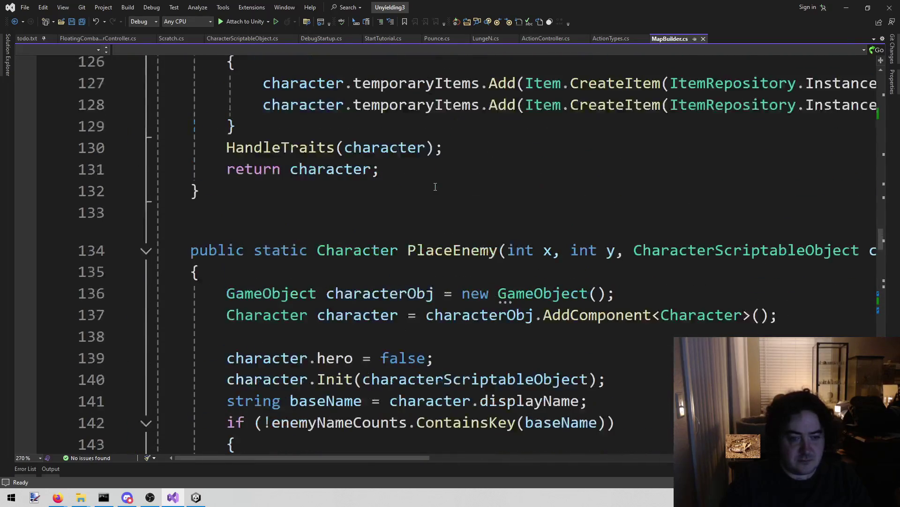
{"action": "scroll", "coordinate": [449, 150], "scroll_direction": "up", "scroll_amount": 2}
{"action": "scroll", "coordinate": [416, 187], "scroll_direction": "up", "scroll_amount": 6}
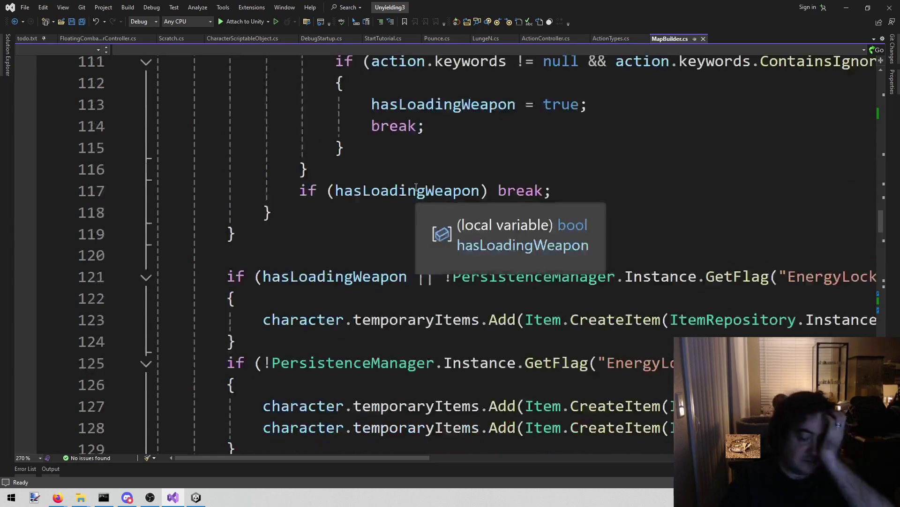
{"action": "scroll", "coordinate": [416, 187], "scroll_direction": "up", "scroll_amount": 5}
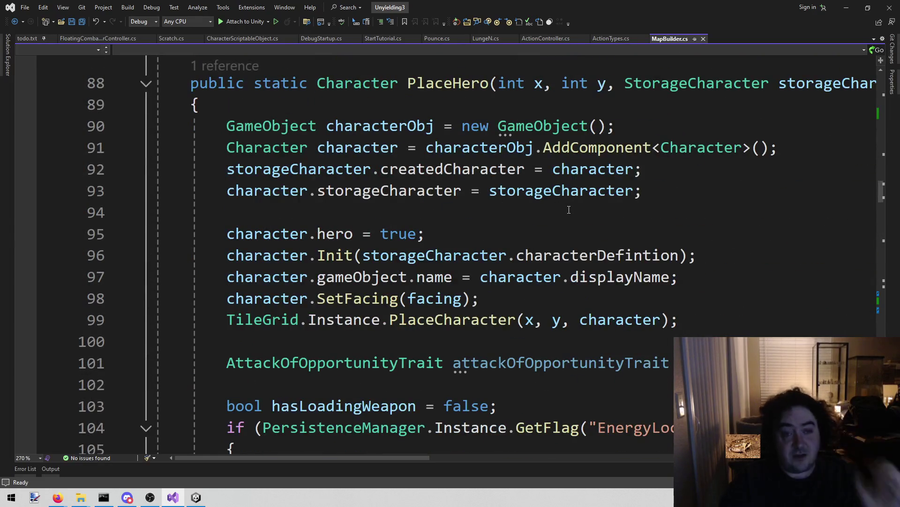
{"action": "scroll", "coordinate": [571, 210], "scroll_direction": "down", "scroll_amount": 11}
{"action": "left_click", "coordinate": [325, 255]}
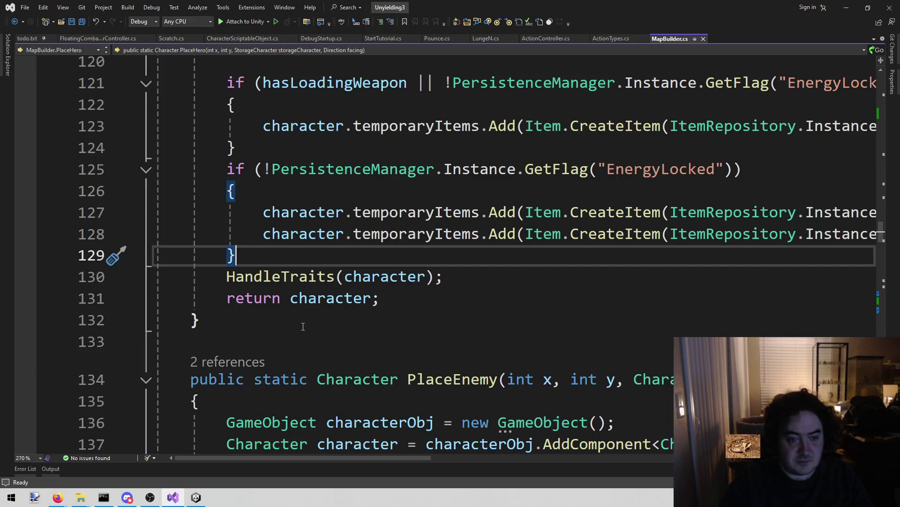
Highlight the storageCharacter parameter's uses and place the caret at the GameObject creation line.
{"action": "scroll", "coordinate": [307, 331], "scroll_direction": "up", "scroll_amount": 2}
{"action": "scroll", "coordinate": [307, 332], "scroll_direction": "up", "scroll_amount": 10}
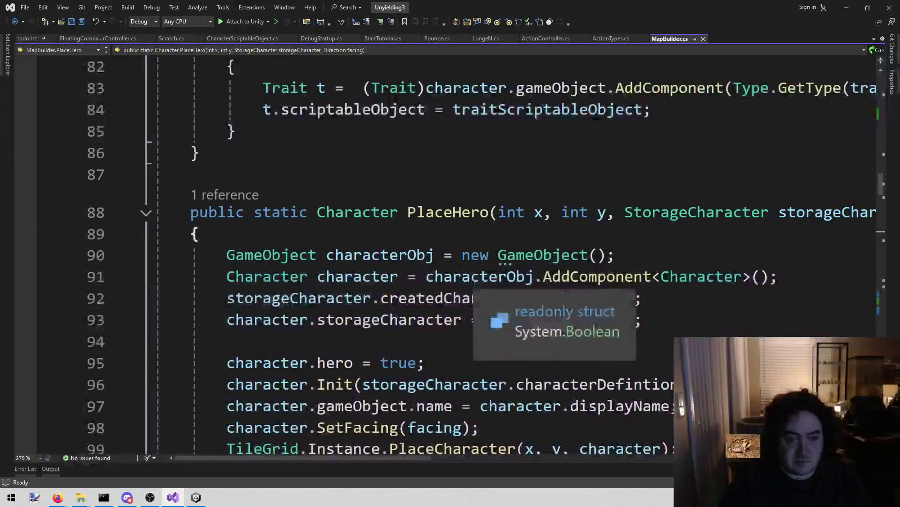
{"action": "left_click", "coordinate": [800, 212]}
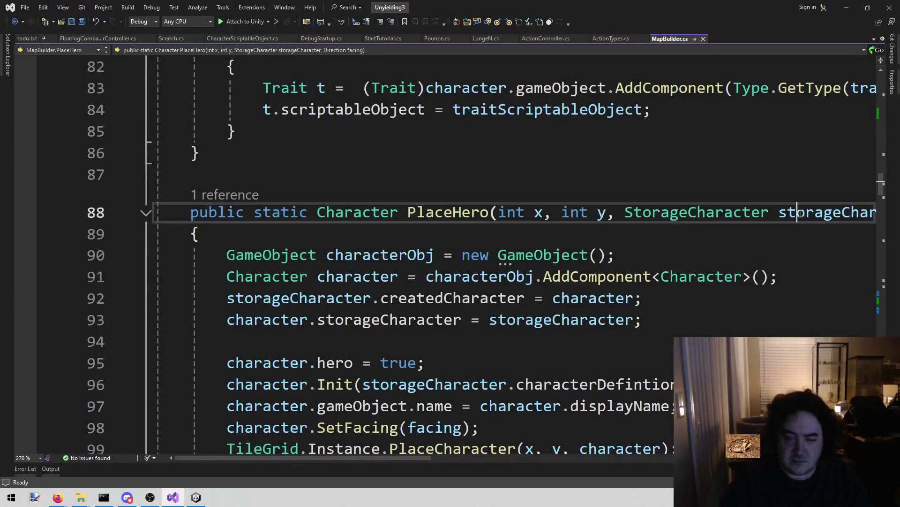
{"action": "scroll", "coordinate": [529, 343], "scroll_direction": "down", "scroll_amount": 2}
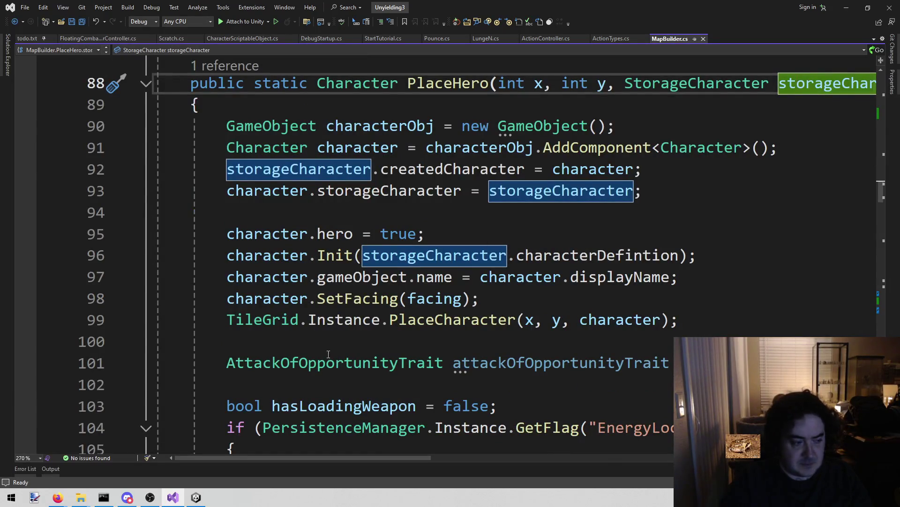
{"action": "scroll", "coordinate": [764, 264], "scroll_direction": "up", "scroll_amount": 1}
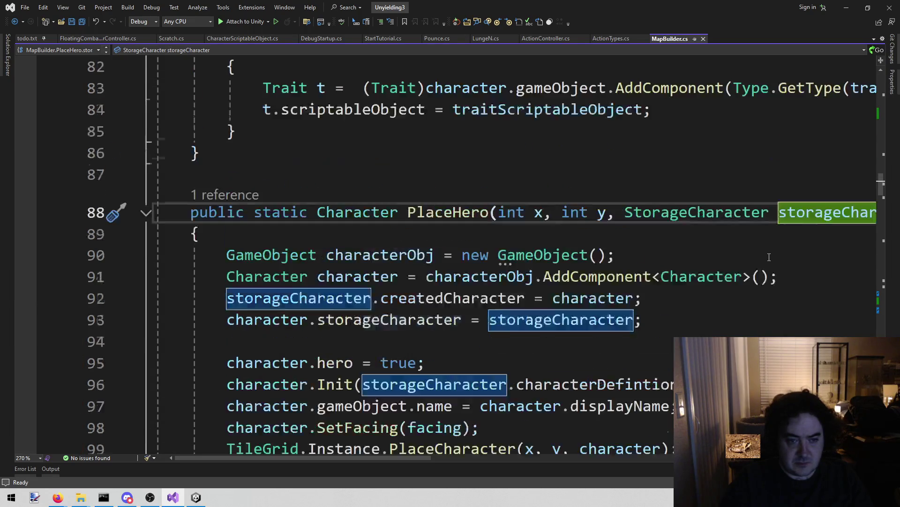
{"action": "scroll", "coordinate": [764, 265], "scroll_direction": "down", "scroll_amount": 1}
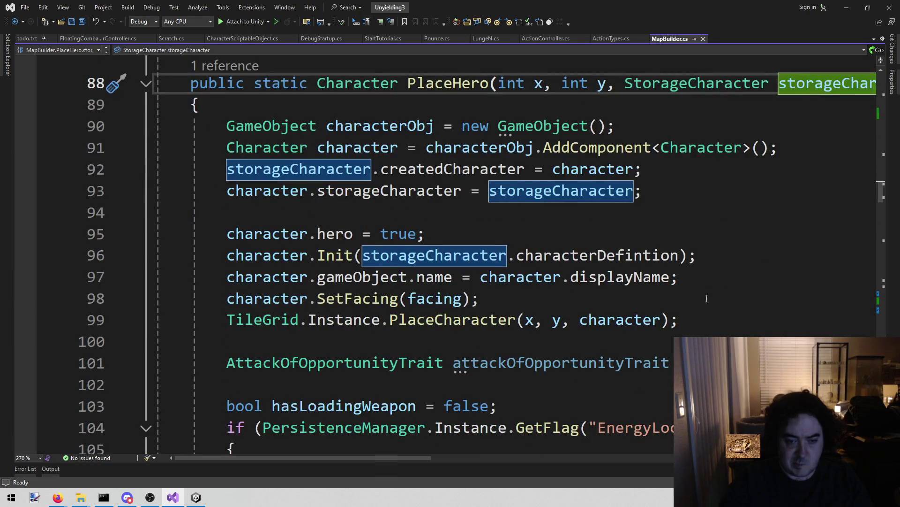
{"action": "scroll", "coordinate": [354, 342], "scroll_direction": "up", "scroll_amount": 2}
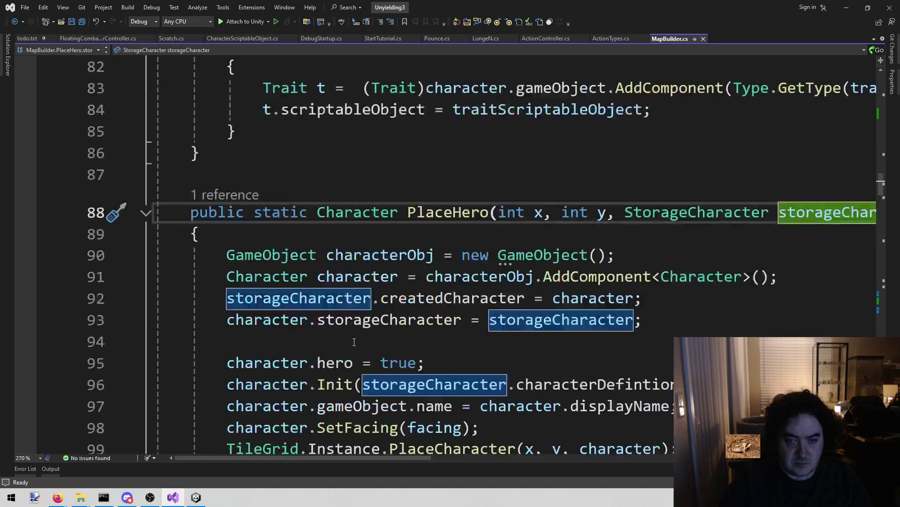
{"action": "key", "text": "Down"}
{"action": "key", "text": "Down"}
{"action": "key", "text": "Home"}
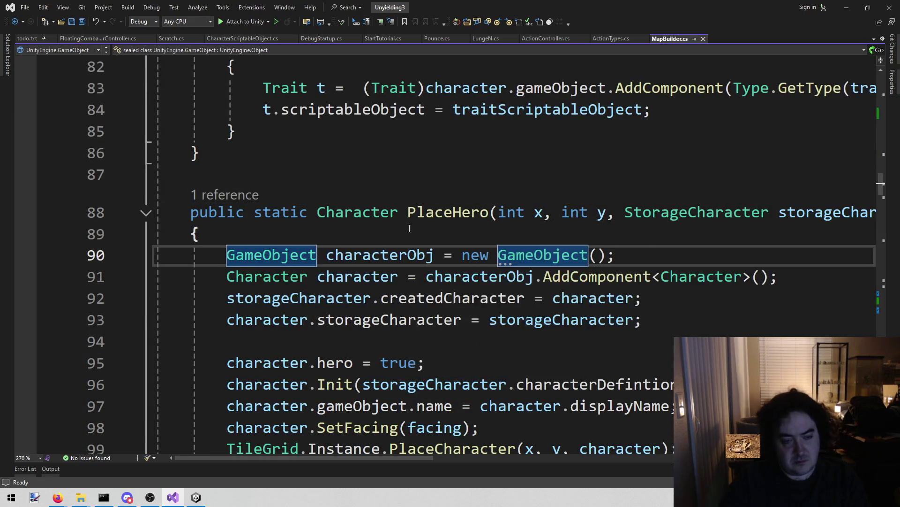
Insert blank lines at the top of PlaceHero, above the GameObject creation line.
{"action": "key", "text": "Return"}
{"action": "key", "text": "Return"}
{"action": "key", "text": "Up"}
{"action": "key", "text": "Up"}
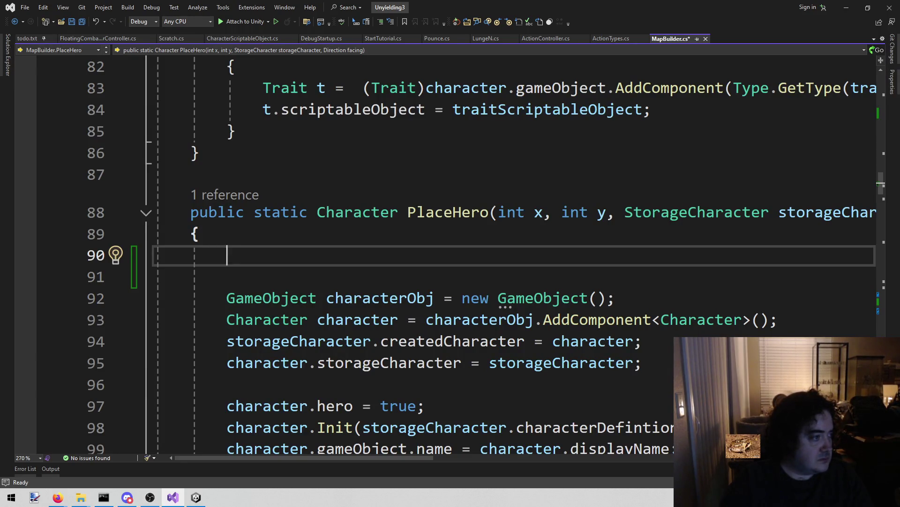
{"action": "key", "text": "alt+Tab"}
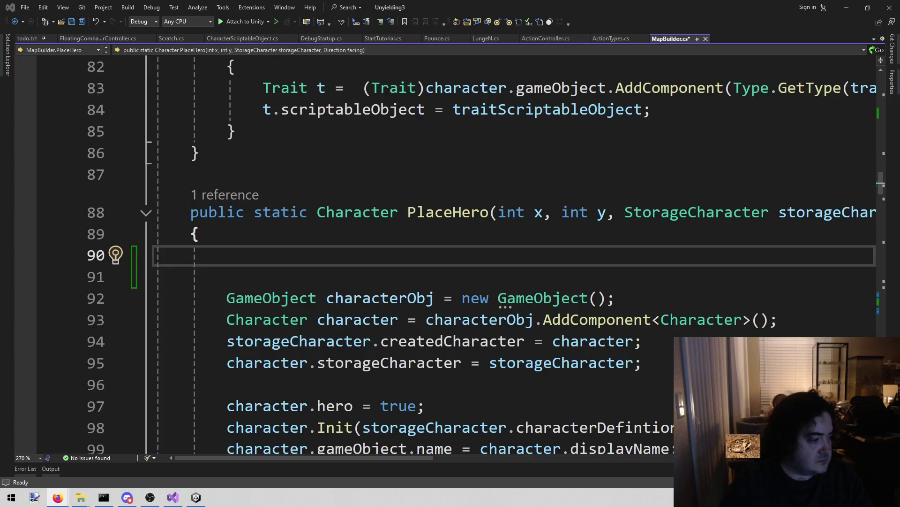
{"action": "left_click", "coordinate": [330, 259]}
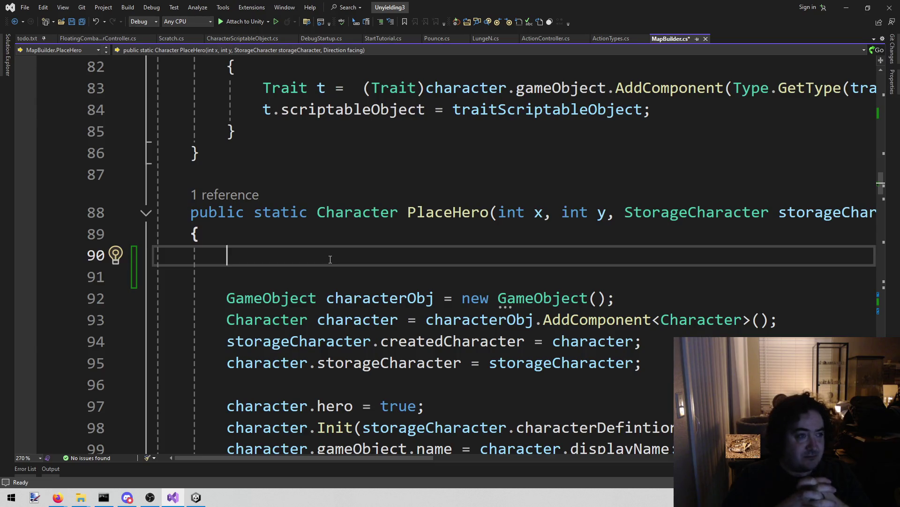
Type storageCharacter on line 90, trying out several of its members in IntelliSense.
{"action": "type", "text": "store"}
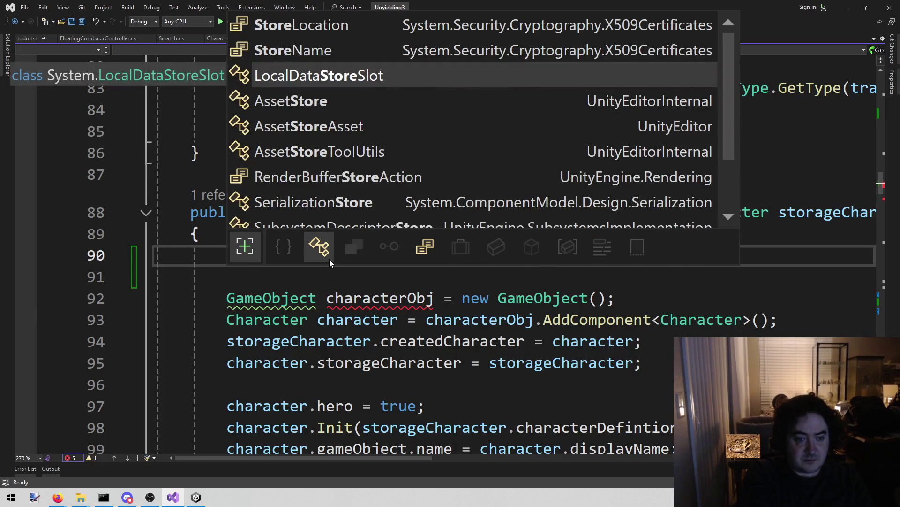
{"action": "key", "text": "Escape"}
{"action": "key", "text": "BackSpace"}
{"action": "type", "text": "ag"}
{"action": "key", "text": "Tab"}
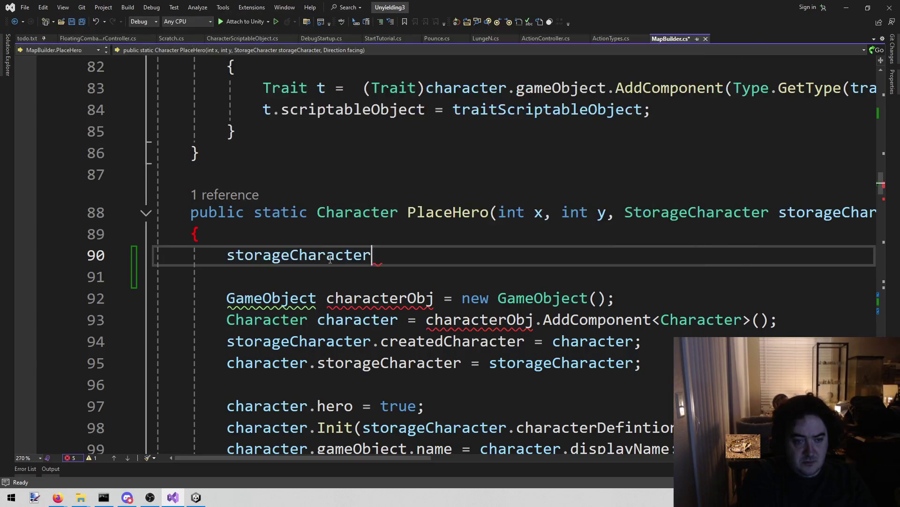
{"action": "type", "text": "."}
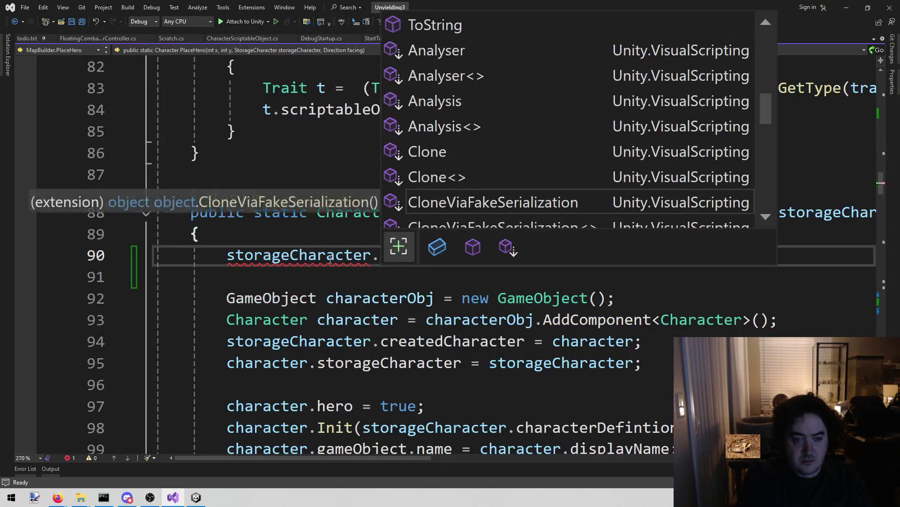
{"action": "key", "text": "BackSpace"}
{"action": "type", "text": ".ite"}
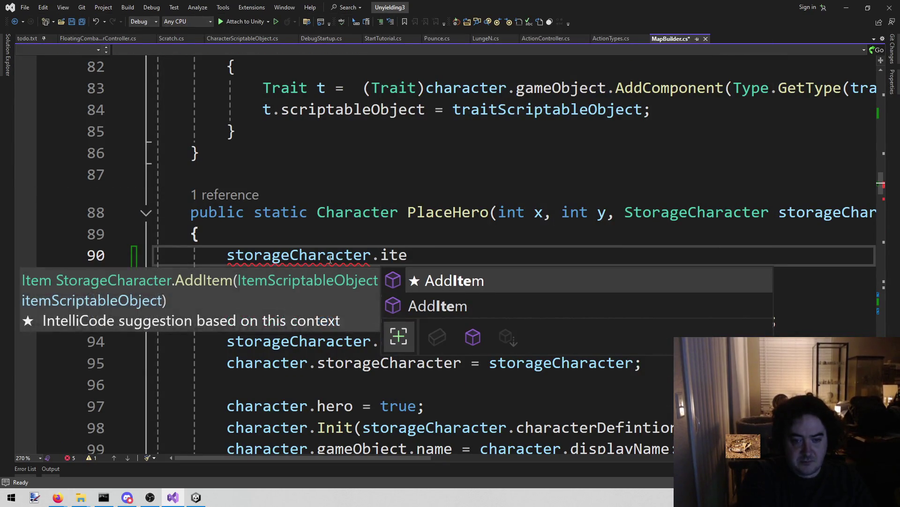
{"action": "key", "text": "BackSpace"}
{"action": "key", "text": "BackSpace"}
{"action": "key", "text": "BackSpace"}
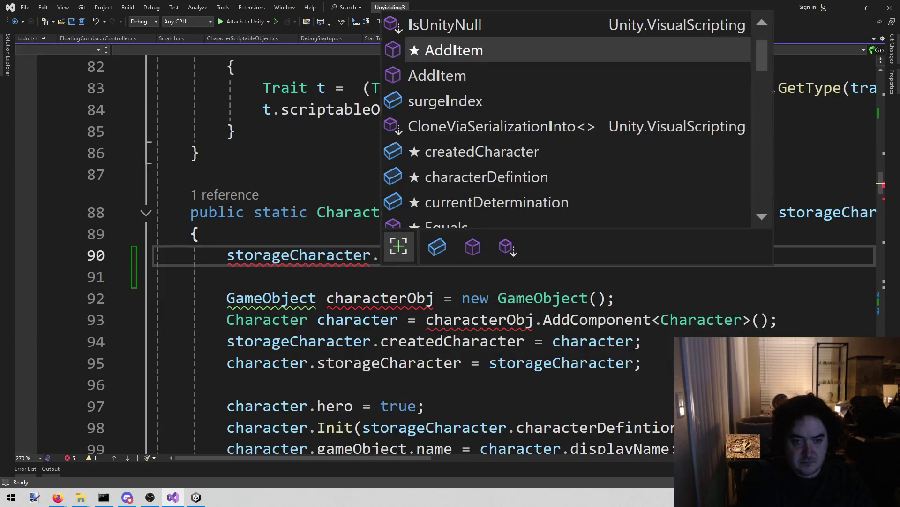
{"action": "type", "text": "in"}
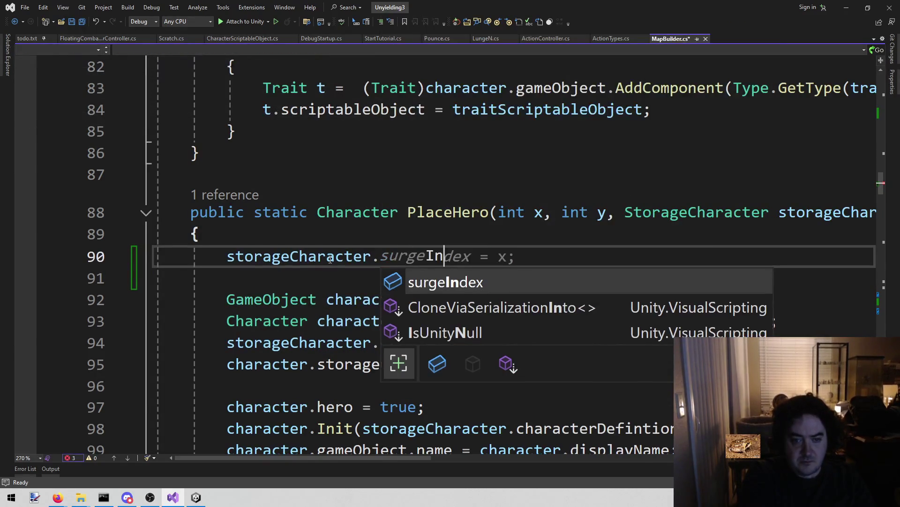
{"action": "key", "text": "BackSpace"}
{"action": "key", "text": "BackSpace"}
{"action": "key", "text": "BackSpace"}
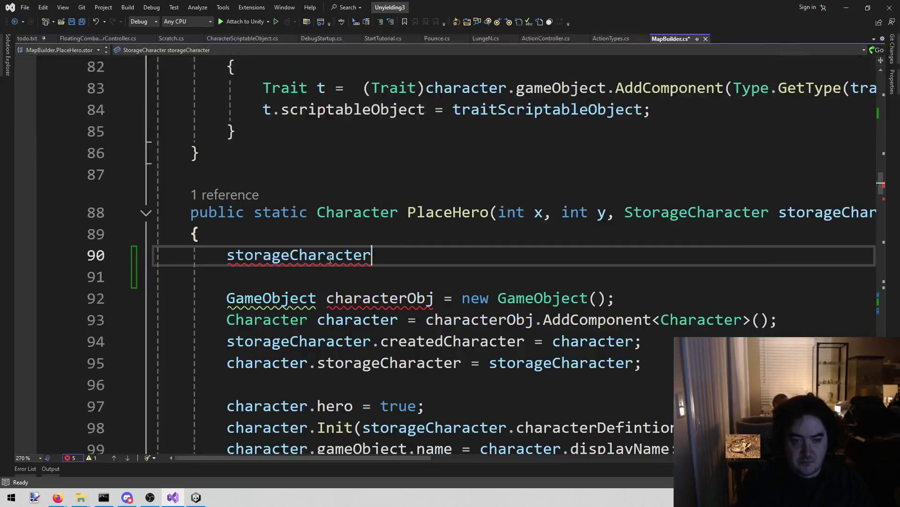
{"action": "type", "text": "in"}
{"action": "key", "text": "BackSpace"}
{"action": "key", "text": "BackSpace"}
{"action": "type", "text": "."}
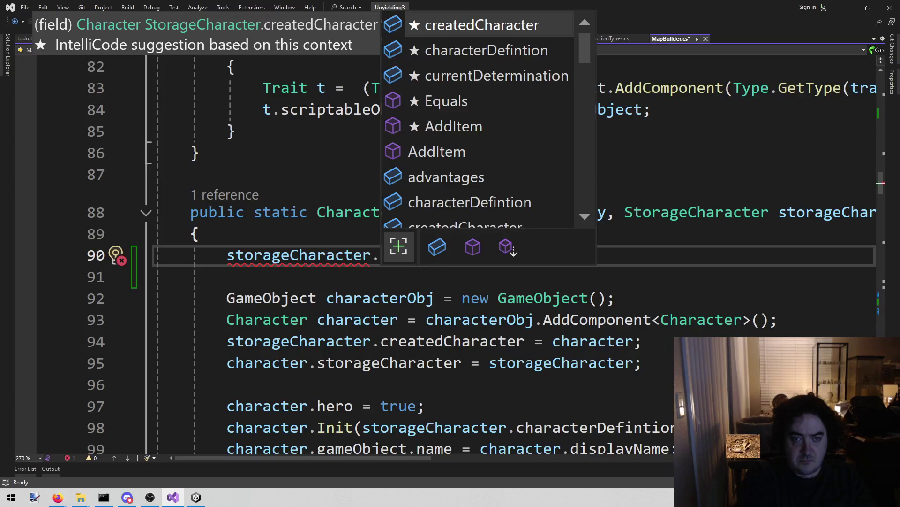
Complete the line as storageCharacter.advantages and bring up code actions for advantages.
{"action": "double_click", "coordinate": [489, 176]}
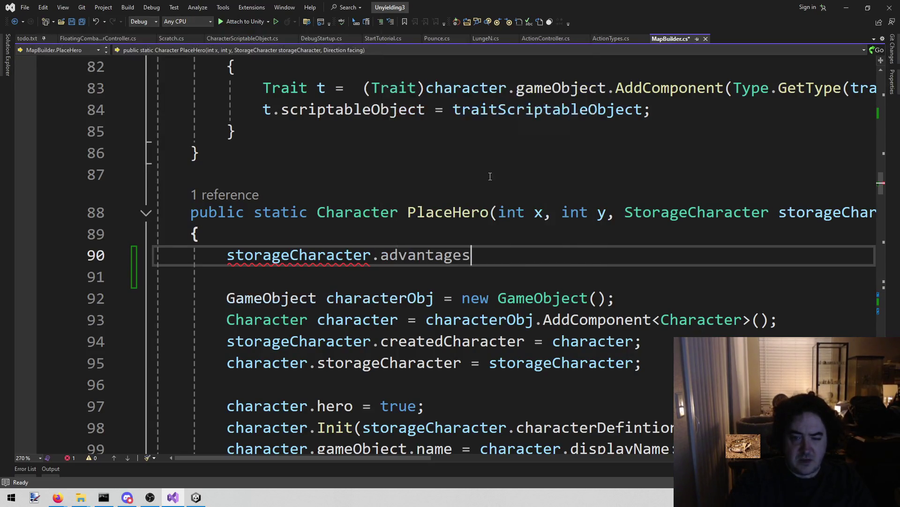
{"action": "type", "text": "."}
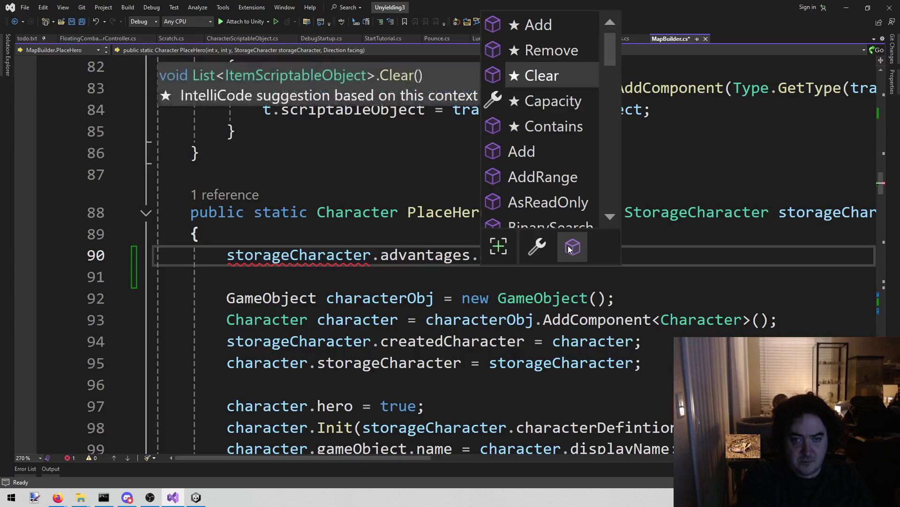
{"action": "key", "text": "Escape"}
{"action": "key", "text": "ctrl+z"}
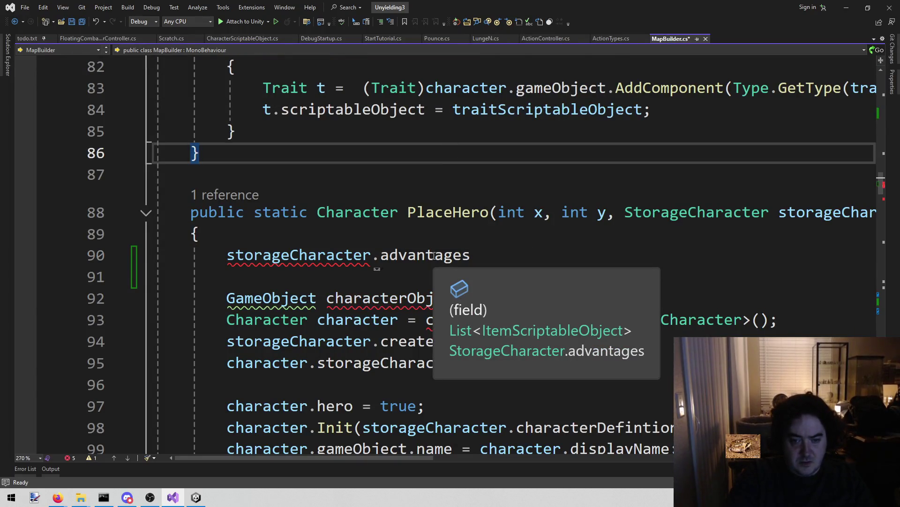
{"action": "left_click", "coordinate": [434, 256]}
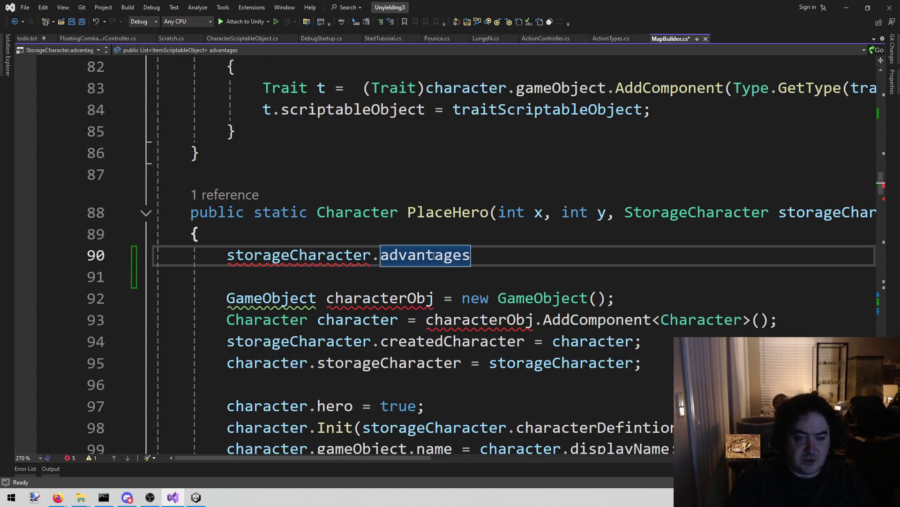
{"action": "right_click", "coordinate": [455, 256]}
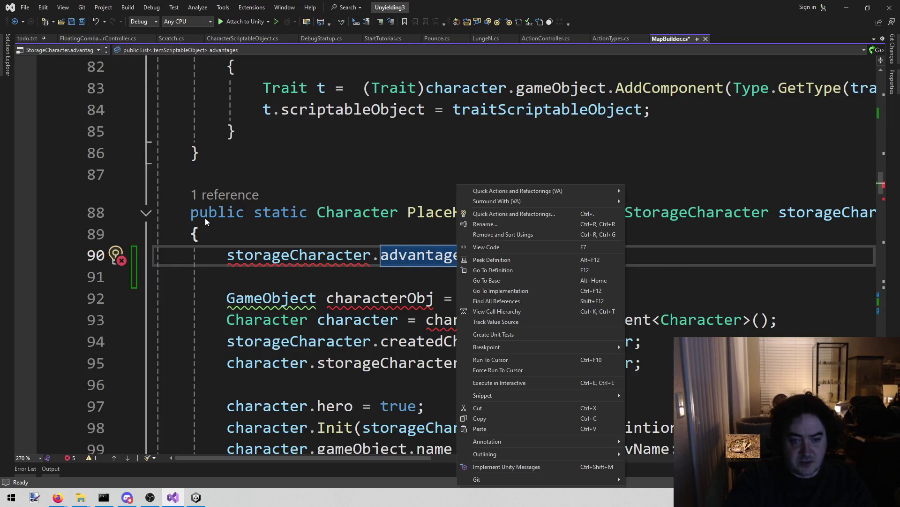
Check the equipment list declared in the StorageCharacter class, then return to PlaceHero.
{"action": "left_click", "coordinate": [300, 256]}
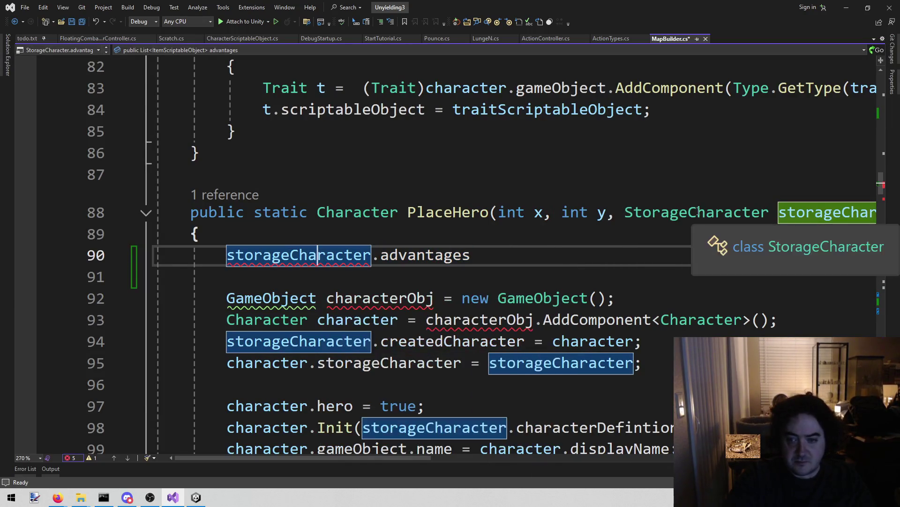
{"action": "left_click", "coordinate": [697, 213]}
{"action": "right_click", "coordinate": [698, 213]}
{"action": "left_click", "coordinate": [739, 269]}
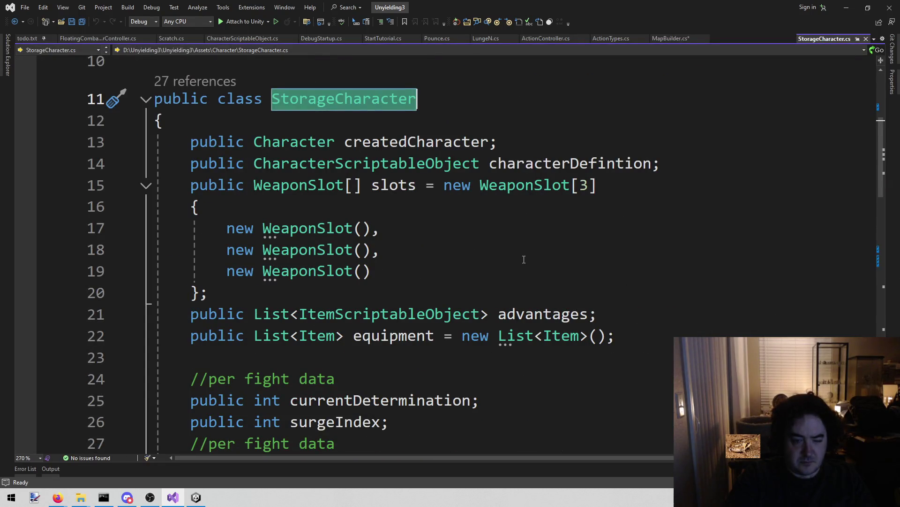
{"action": "left_click_drag", "start_coordinate": [280, 344], "coordinate": [197, 359]}
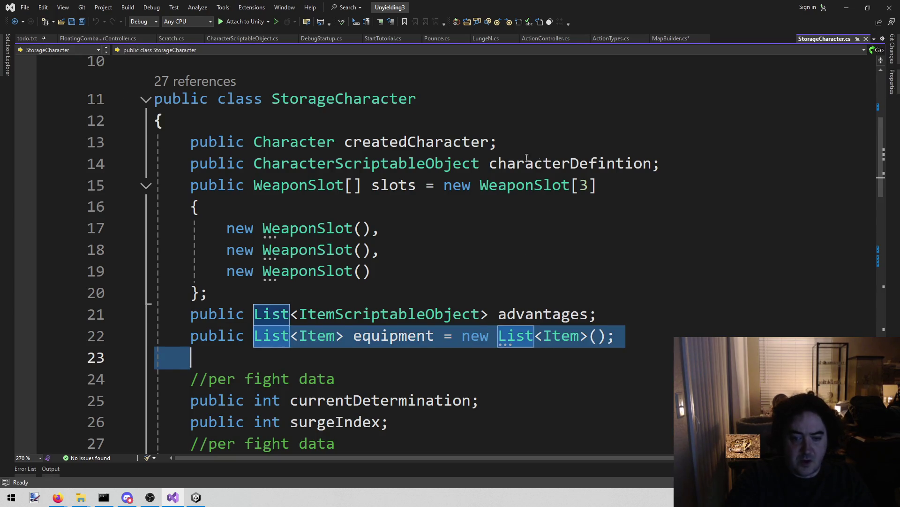
{"action": "key", "text": "ctrl+minus"}
{"action": "key", "text": "ctrl+minus"}
Replace advantages with equipment after storageCharacter on line 90.
{"action": "double_click", "coordinate": [428, 253]}
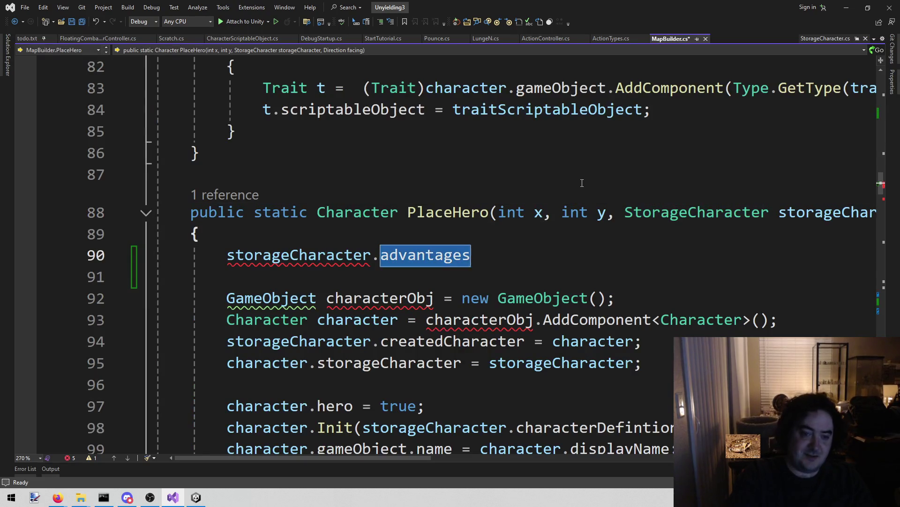
{"action": "key", "text": "BackSpace"}
{"action": "key", "text": "ctrl+space"}
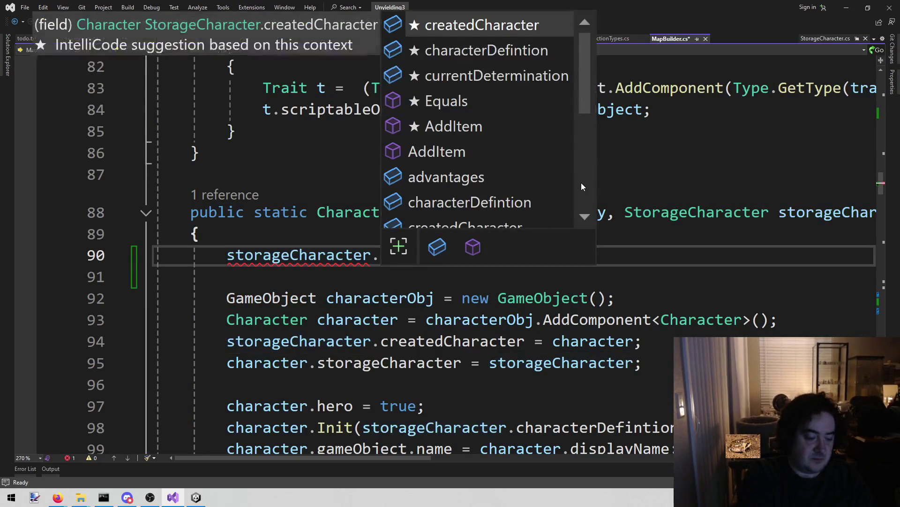
{"action": "key", "text": "ctrl+space"}
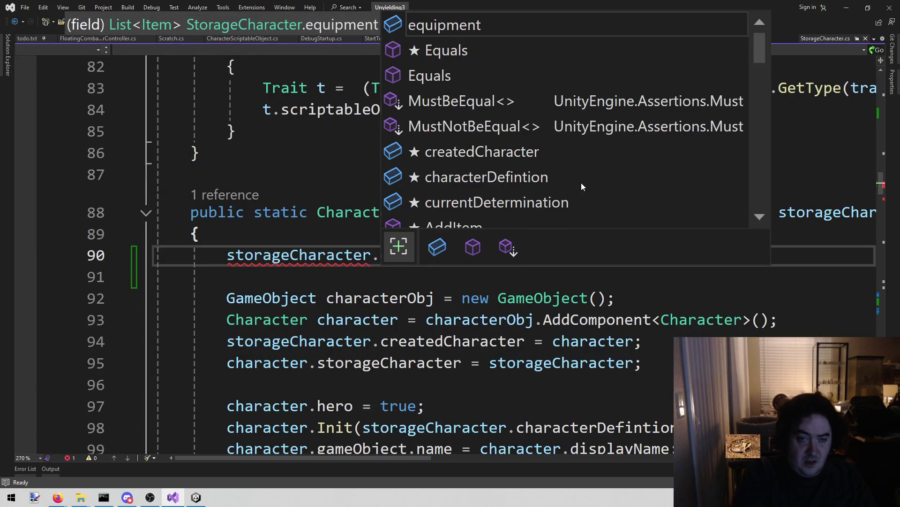
{"action": "key", "text": "Tab"}
Wrap it in foreach (Item item in storageCharacter.equipment) calling item.Reset() on each item.
{"action": "key", "text": "Home"}
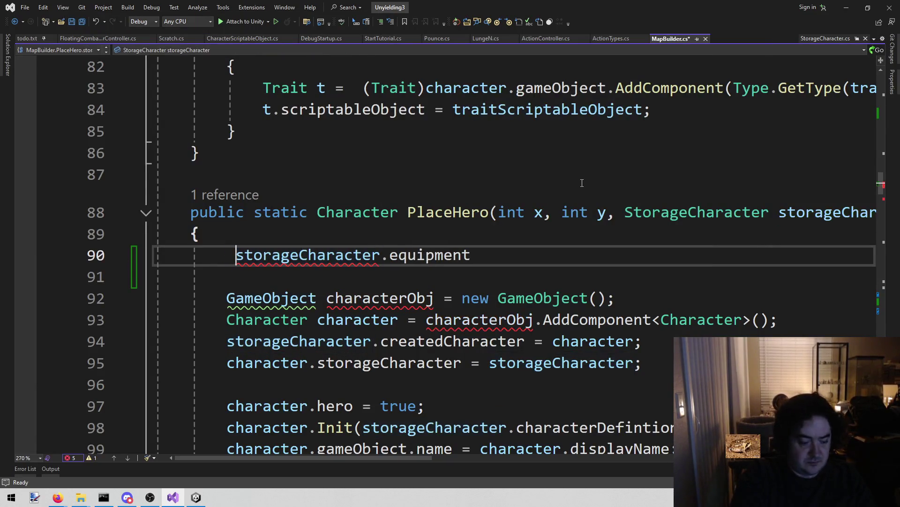
{"action": "type", "text": "foreacjh"}
{"action": "key", "text": "BackSpace"}
{"action": "key", "text": "BackSpace"}
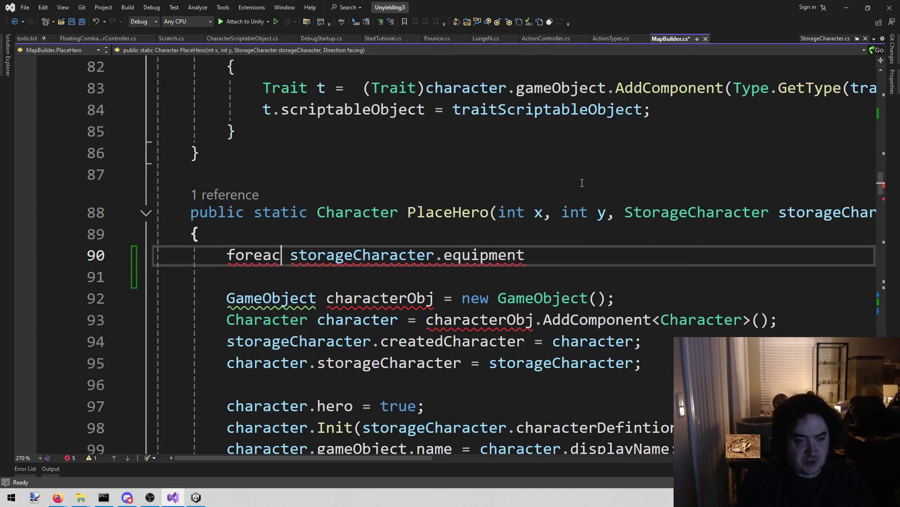
{"action": "type", "text": "("}
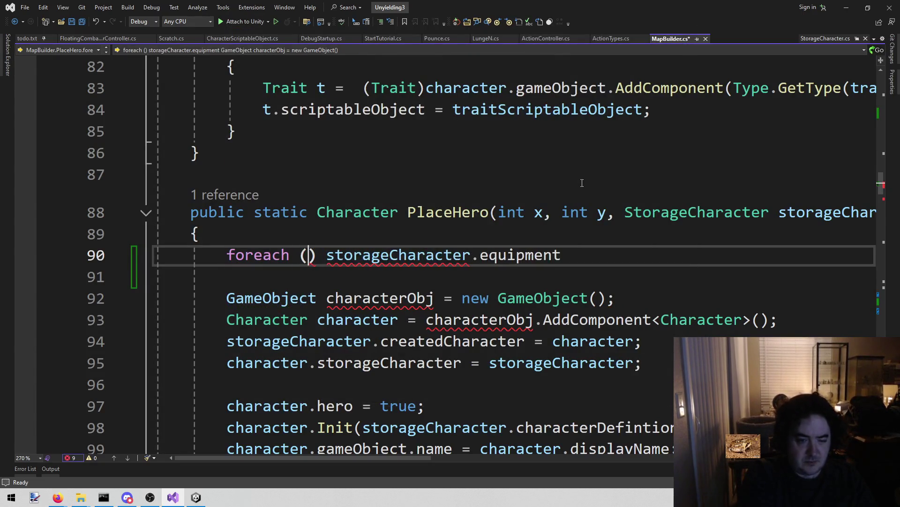
{"action": "key", "text": "Delete"}
{"action": "type", "text": "Item item i"}
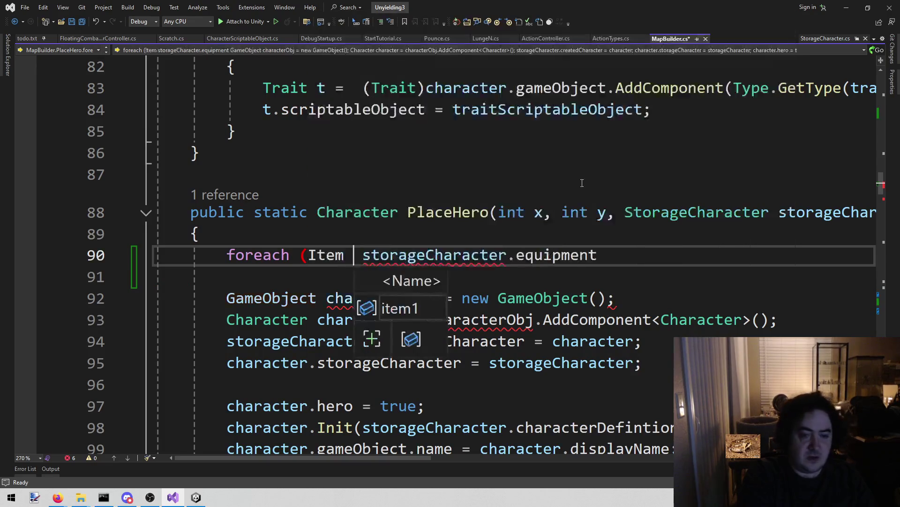
{"action": "type", "text": "n"}
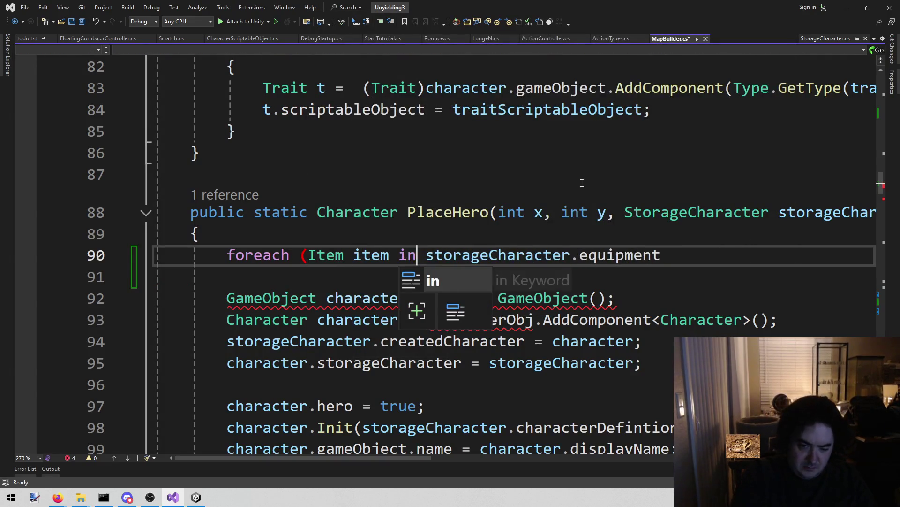
{"action": "key", "text": "End"}
{"action": "type", "text": ")"}
{"action": "key", "text": "Return"}
{"action": "type", "text": "{"}
{"action": "key", "text": "Return"}
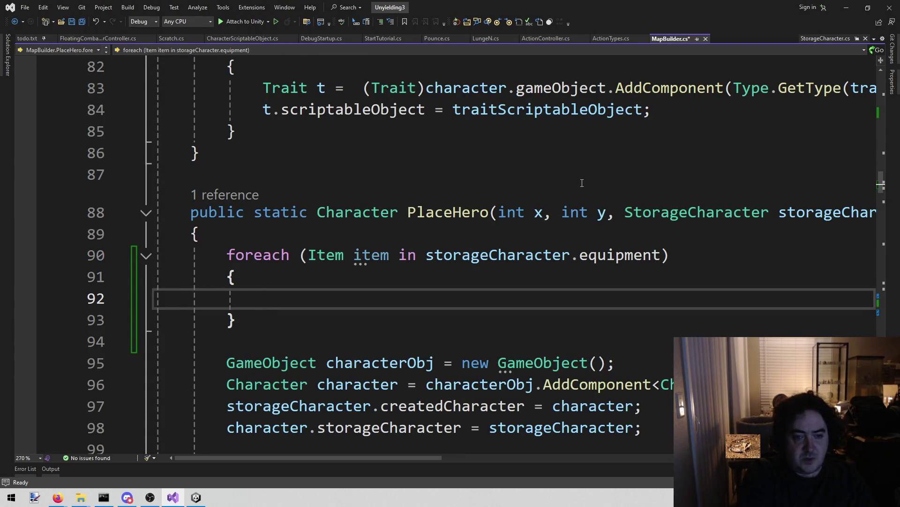
{"action": "type", "text": "item."}
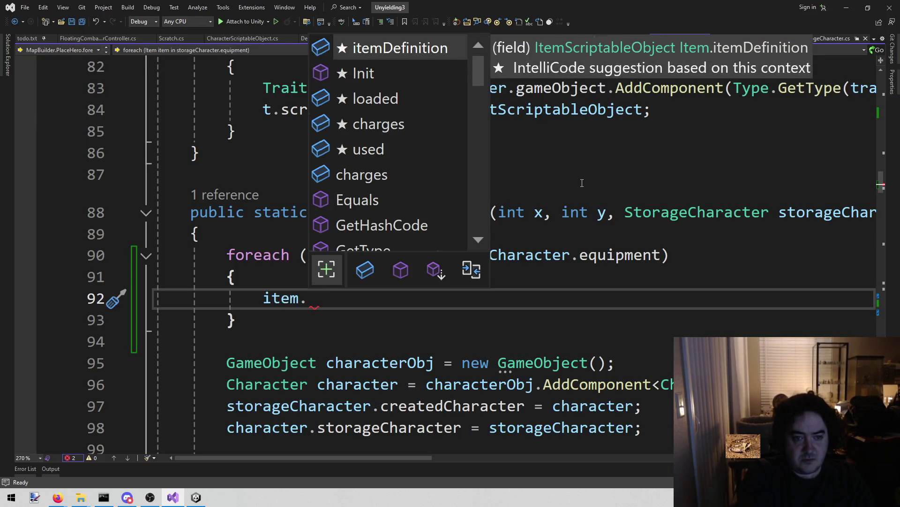
{"action": "type", "text": "Re"}
{"action": "key", "text": "BackSpace"}
{"action": "key", "text": "BackSpace"}
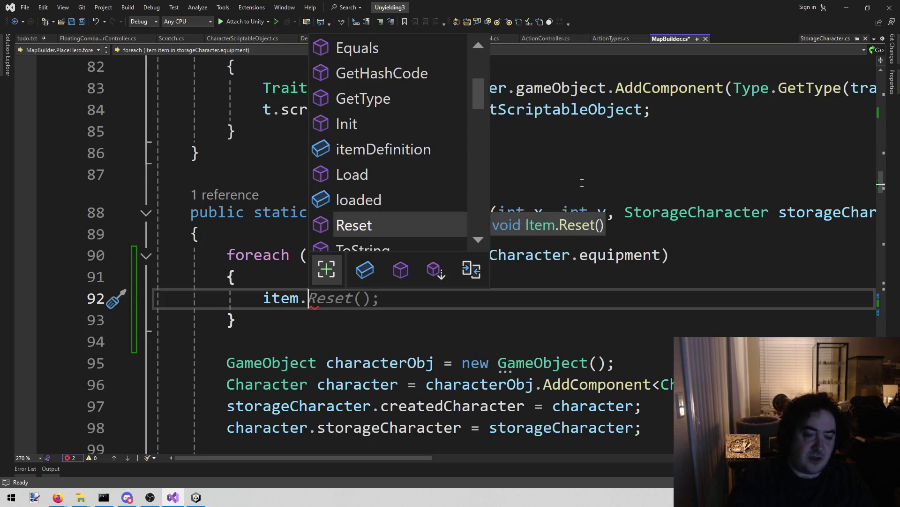
{"action": "key", "text": "Tab"}
Review Reset and the loaded flag in Item.cs, then return to the Reset call in MapBuilder.cs.
{"action": "right_click", "coordinate": [328, 299]}
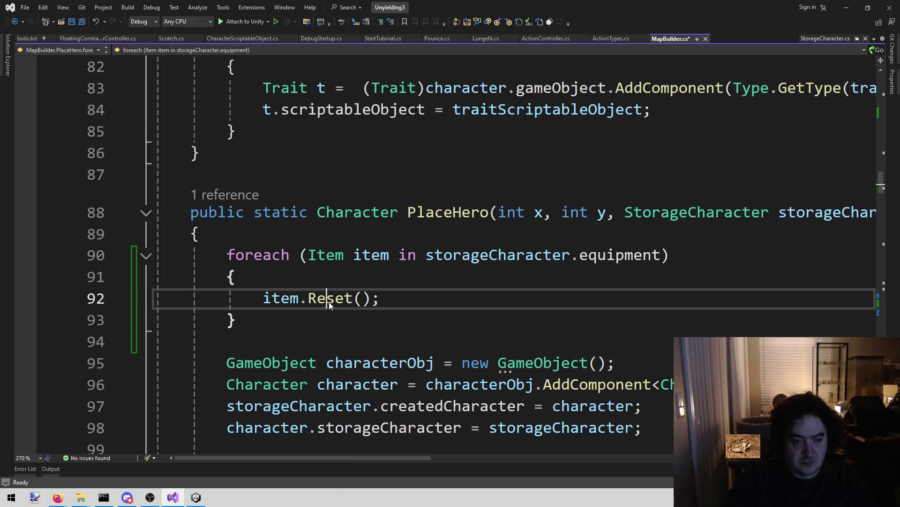
{"action": "left_click", "coordinate": [371, 270]}
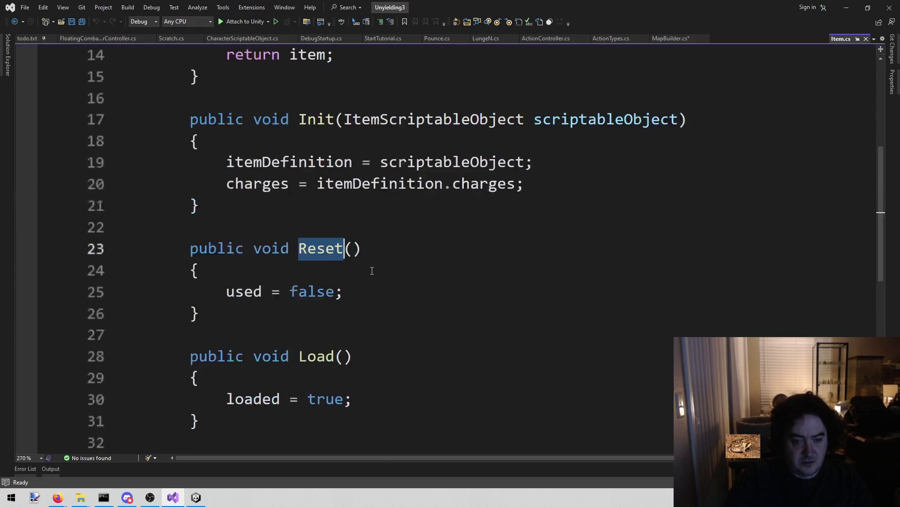
{"action": "scroll", "coordinate": [507, 296], "scroll_direction": "down", "scroll_amount": 3}
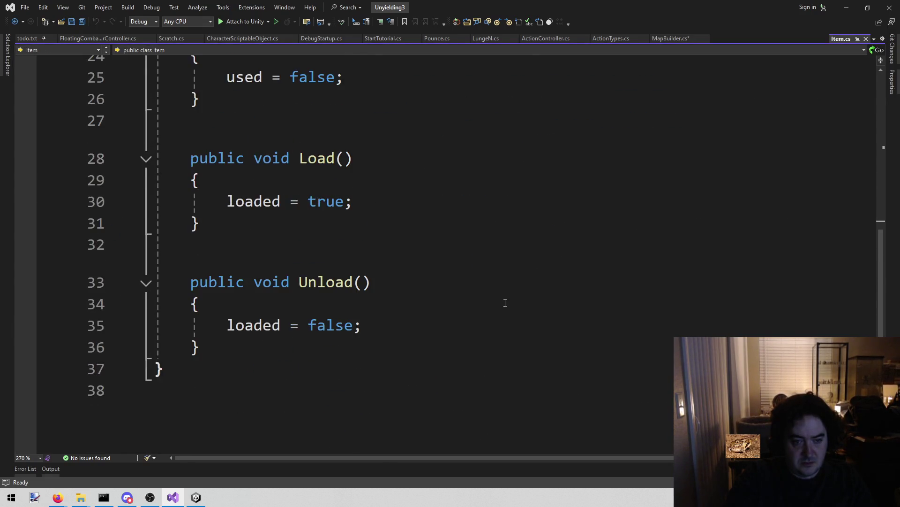
{"action": "left_click", "coordinate": [261, 328]}
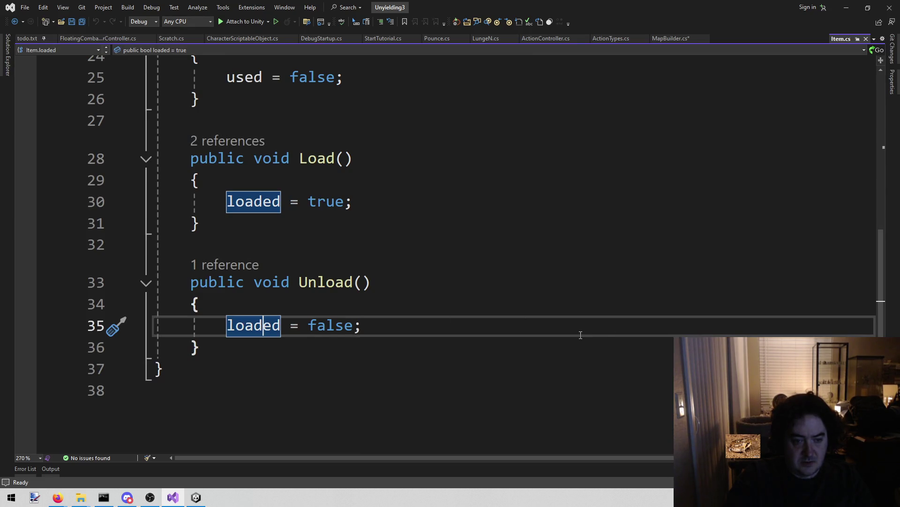
{"action": "scroll", "coordinate": [581, 335], "scroll_direction": "up", "scroll_amount": 2}
{"action": "scroll", "coordinate": [581, 335], "scroll_direction": "up", "scroll_amount": 2}
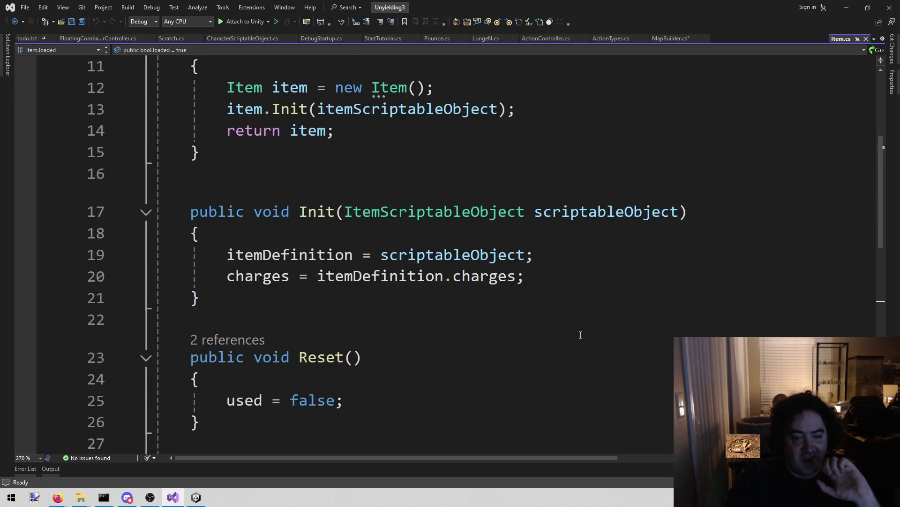
{"action": "scroll", "coordinate": [581, 335], "scroll_direction": "up", "scroll_amount": 3}
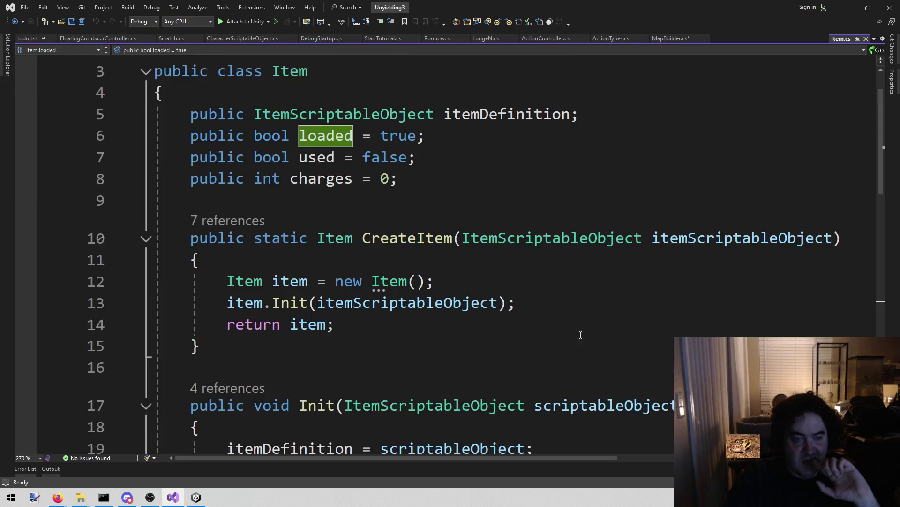
{"action": "scroll", "coordinate": [581, 335], "scroll_direction": "up", "scroll_amount": 1}
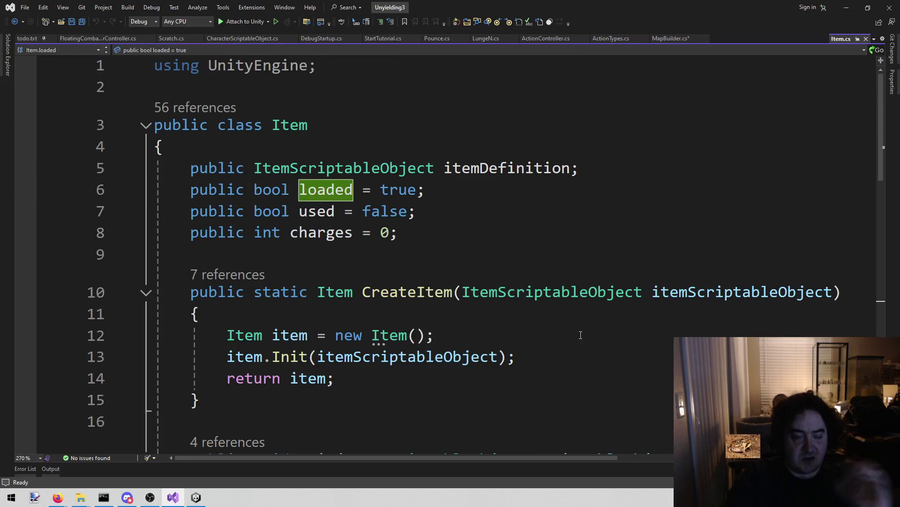
{"action": "scroll", "coordinate": [560, 336], "scroll_direction": "down", "scroll_amount": 3}
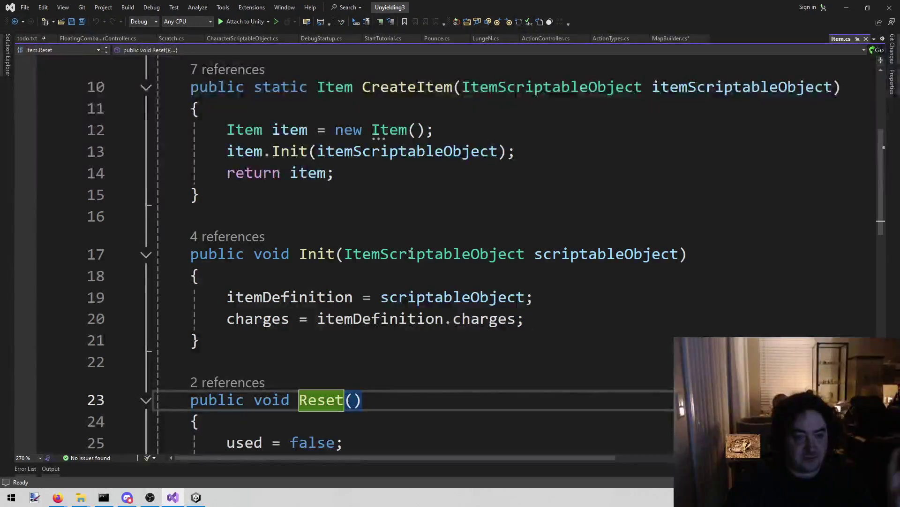
{"action": "key", "text": "ctrl+minus"}
{"action": "left_click", "coordinate": [406, 270], "text": "shift"}
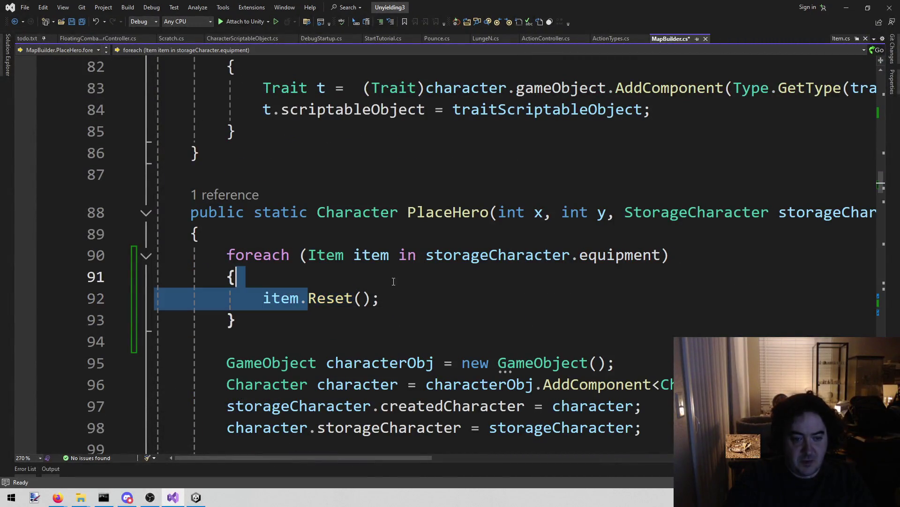
Replace item.Reset(); with item.loaded = true; in MapBuilder.cs and save it.
{"action": "key", "text": "Right"}
{"action": "key", "text": "shift+End"}
{"action": "key", "text": "Delete"}
{"action": "key", "text": "ctrl+space"}
{"action": "type", "text": "lo"}
{"action": "key", "text": "Tab"}
{"action": "key", "text": "Tab"}
{"action": "key", "text": "ctrl+s"}
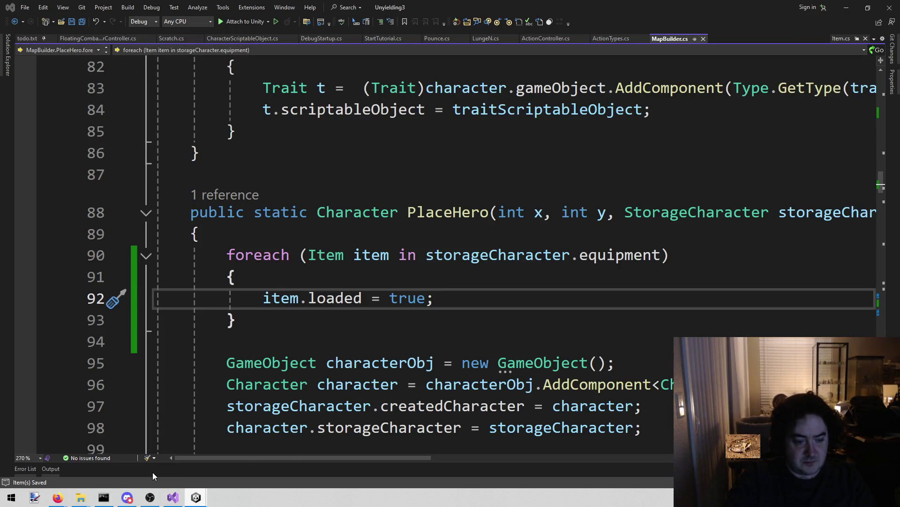
Delete the 'Items are not reloaded between combat' line from todo.txt and save it.
{"action": "mouse_move", "coordinate": [173, 498]}
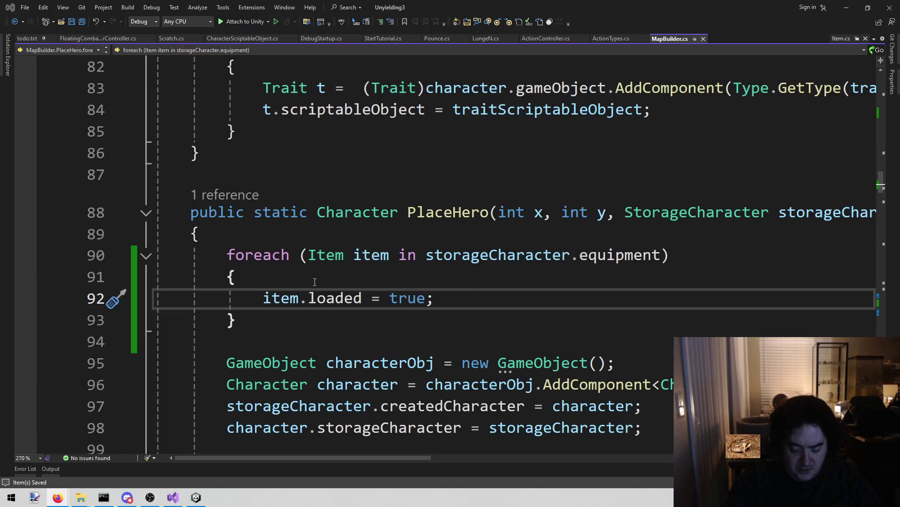
{"action": "left_click", "coordinate": [22, 40]}
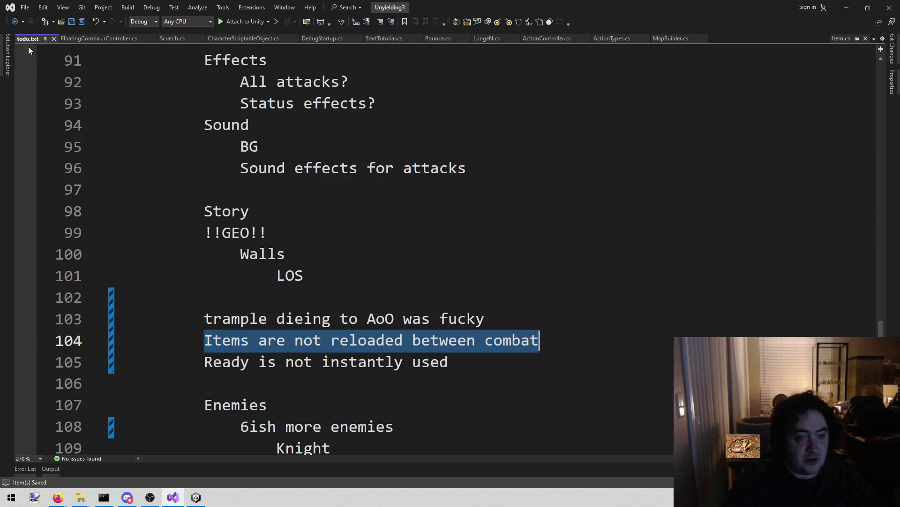
{"action": "left_click", "coordinate": [519, 340]}
{"action": "mouse_move", "coordinate": [540, 340]}
{"action": "left_mouse_down"}
{"action": "mouse_move", "coordinate": [143, 328]}
{"action": "mouse_move", "coordinate": [132, 340]}
{"action": "left_mouse_up"}
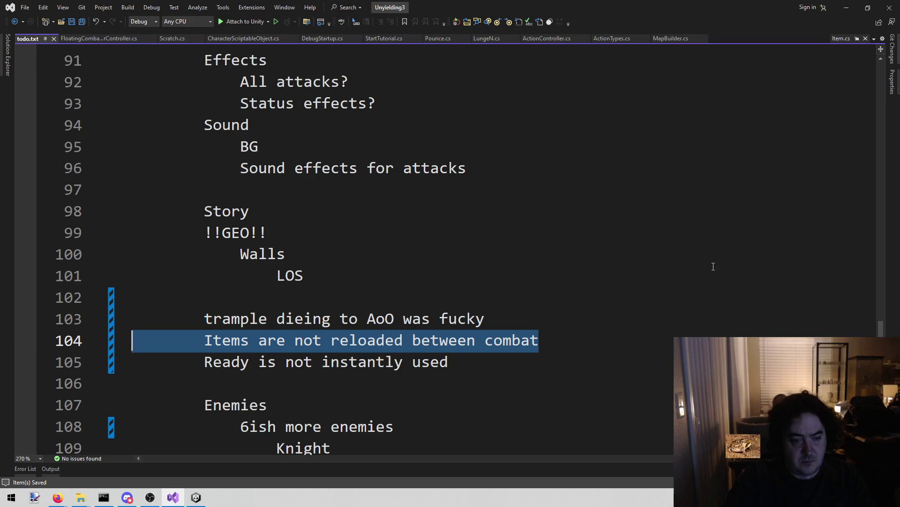
{"action": "key", "text": "BackSpace"}
{"action": "key", "text": "BackSpace"}
{"action": "key", "text": "ctrl+s"}
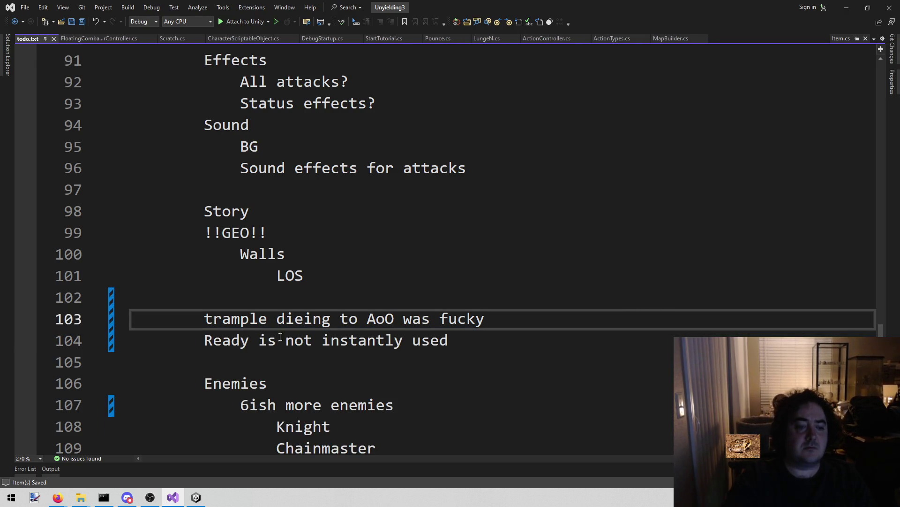
{"action": "left_click_drag", "start_coordinate": [206, 340], "coordinate": [478, 342]}
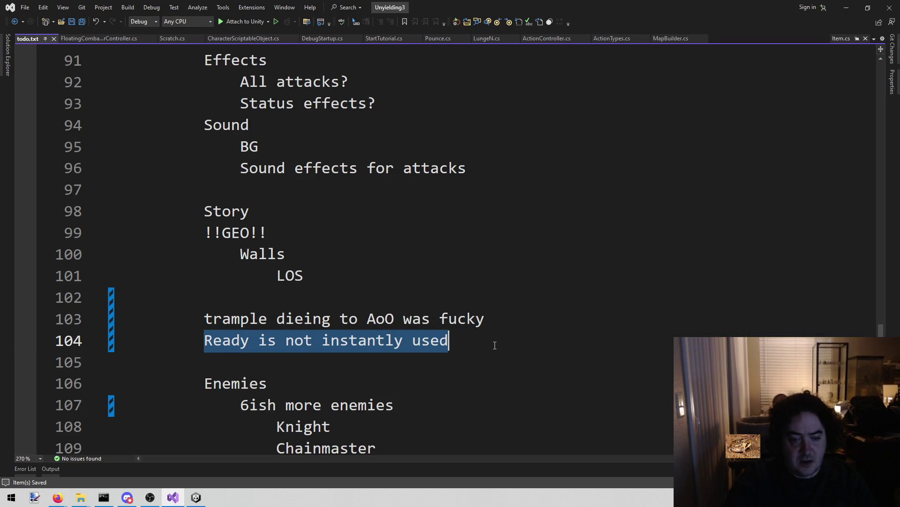
{"action": "left_click", "coordinate": [516, 285]}
{"action": "key", "text": "alt+Tab"}
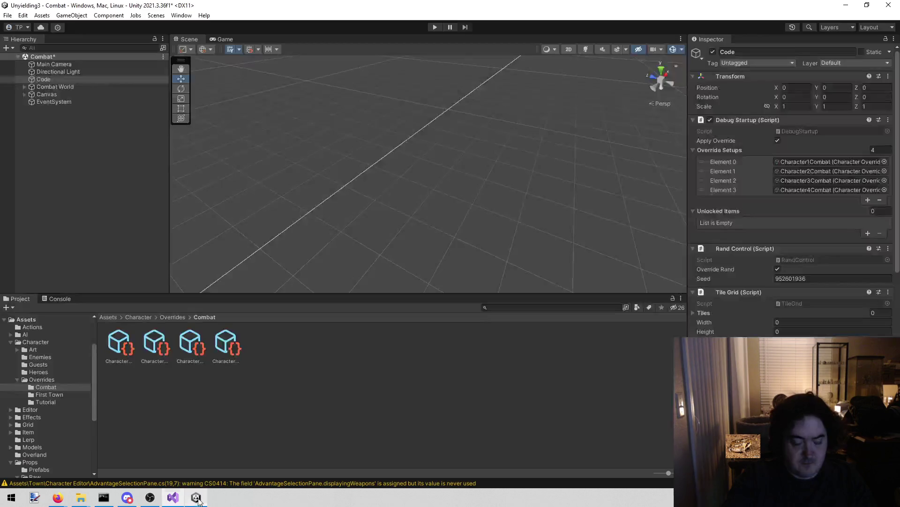
Search the Project window for 'ready' and select the Ready item asset.
{"action": "left_click", "coordinate": [511, 307]}
{"action": "type", "text": "ready"}
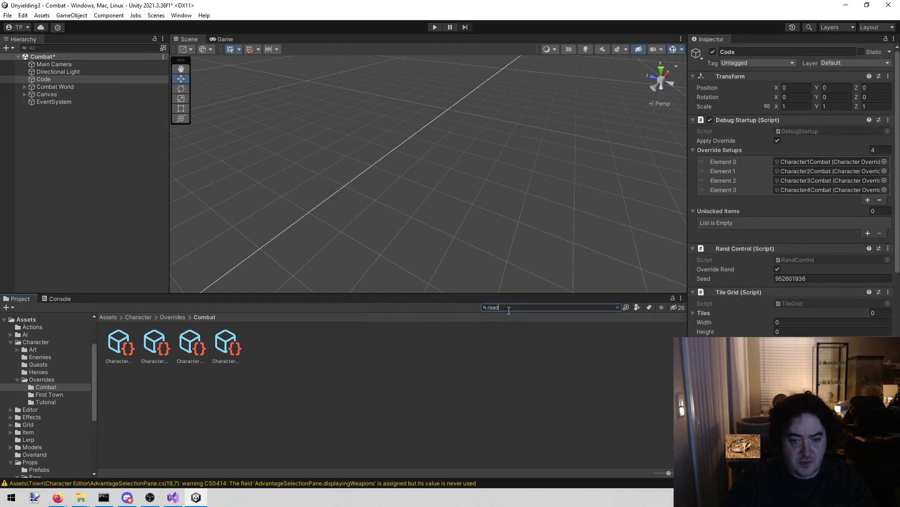
{"action": "left_click", "coordinate": [124, 342]}
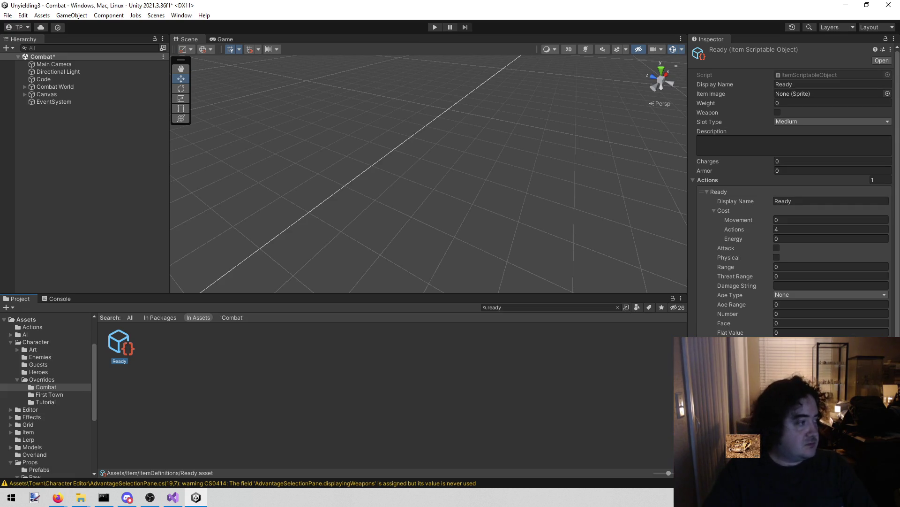
{"action": "key", "text": "alt+Tab"}
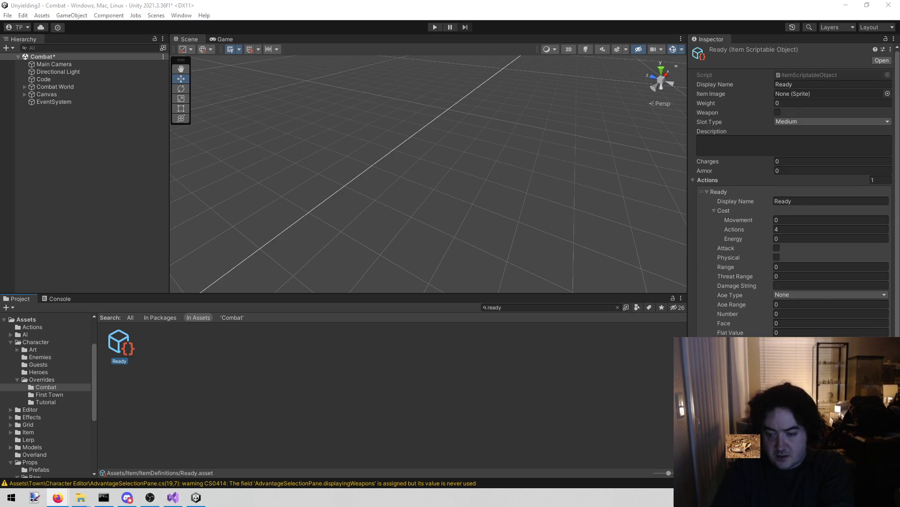
{"action": "scroll", "coordinate": [781, 296], "scroll_direction": "down", "scroll_amount": 4}
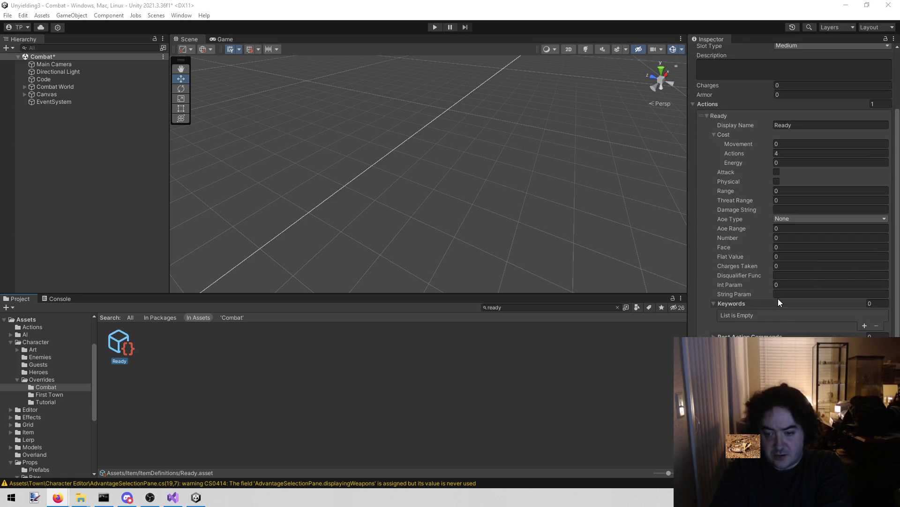
{"action": "scroll", "coordinate": [777, 300], "scroll_direction": "down", "scroll_amount": 1}
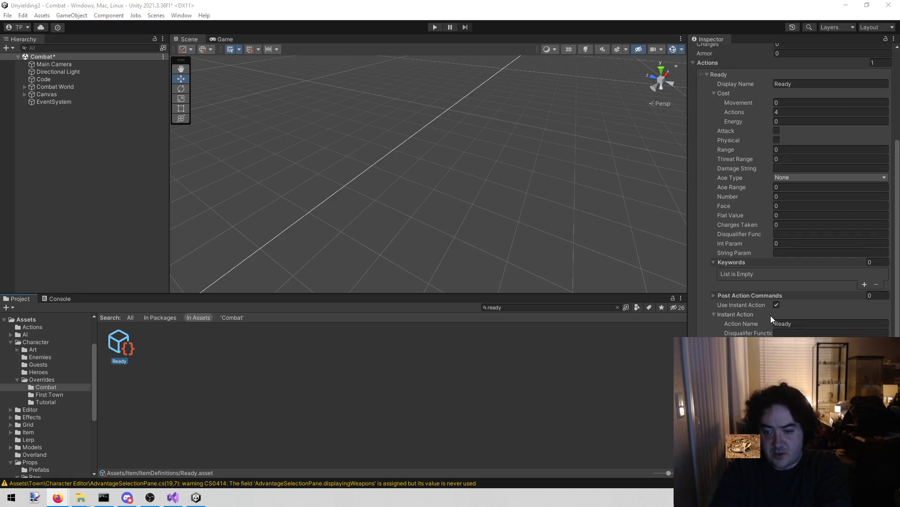
{"action": "left_click", "coordinate": [758, 322]}
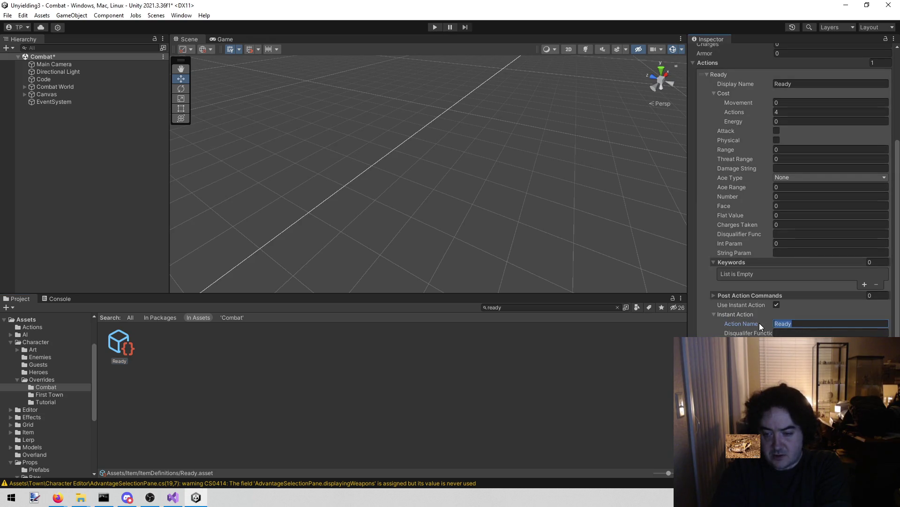
{"action": "left_click", "coordinate": [828, 311]}
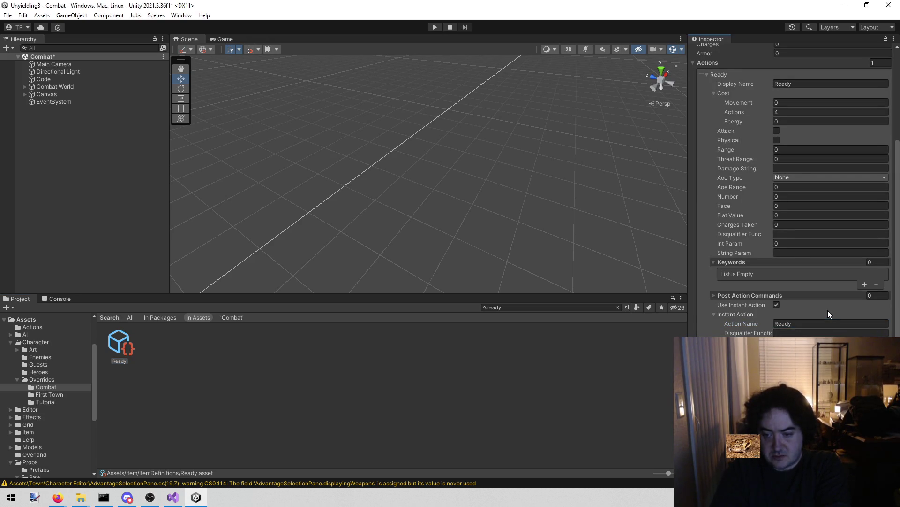
{"action": "left_click", "coordinate": [825, 308]}
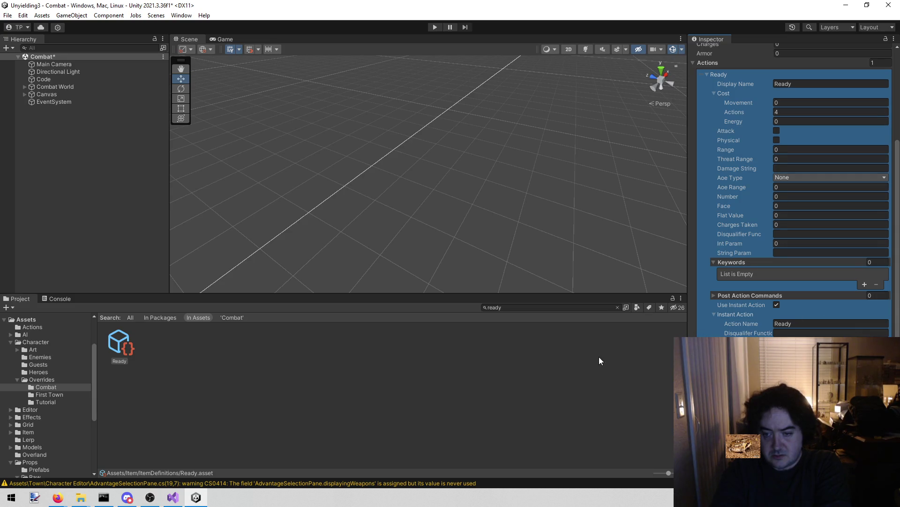
{"action": "left_click", "coordinate": [744, 335]}
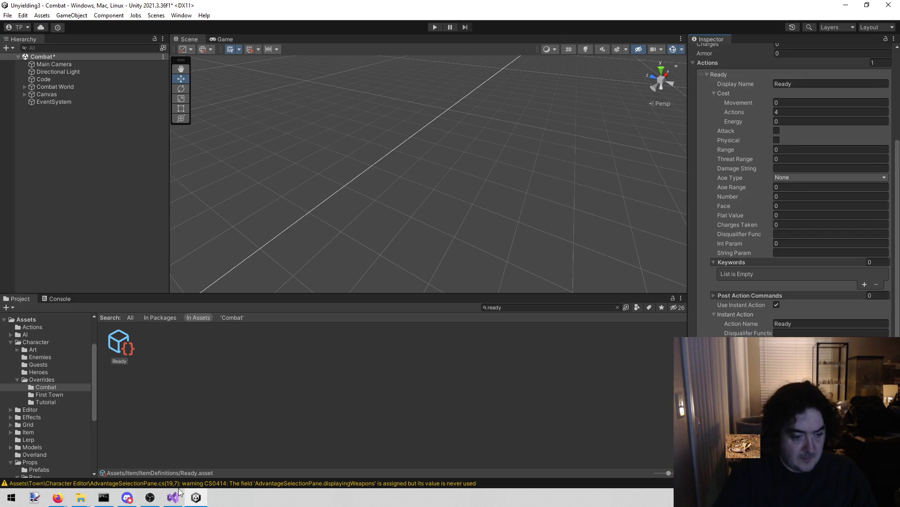
{"action": "left_click", "coordinate": [174, 497]}
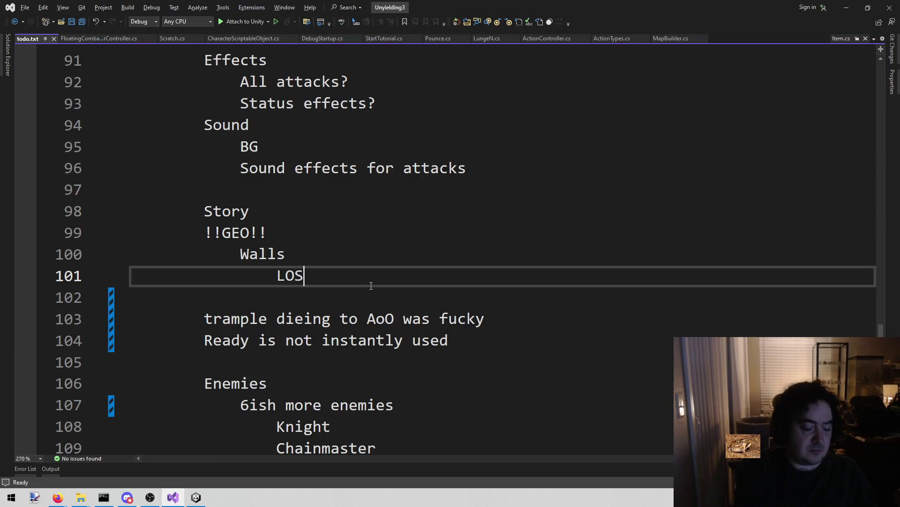
Open ActionButtonDisplay.cs, closing the mistakenly opened OverlandSetButton script.
{"action": "key", "text": "alt+shift+o"}
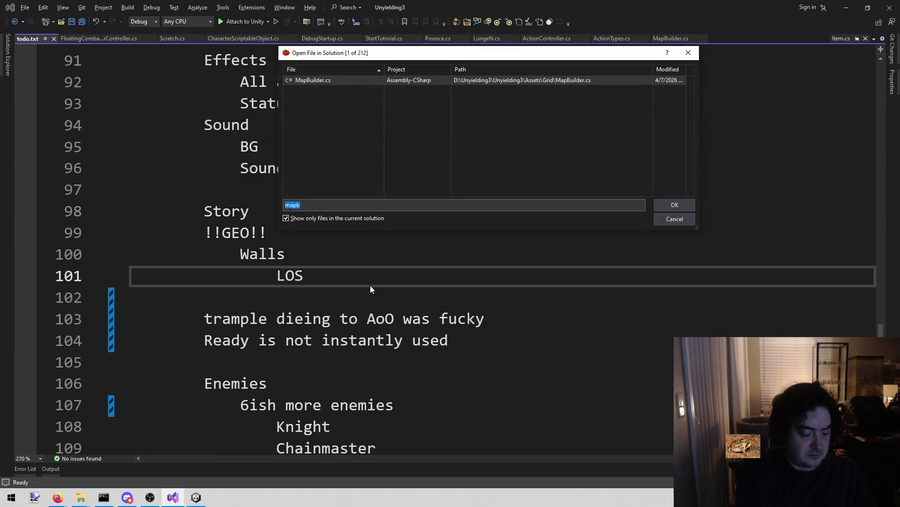
{"action": "type", "text": "button"}
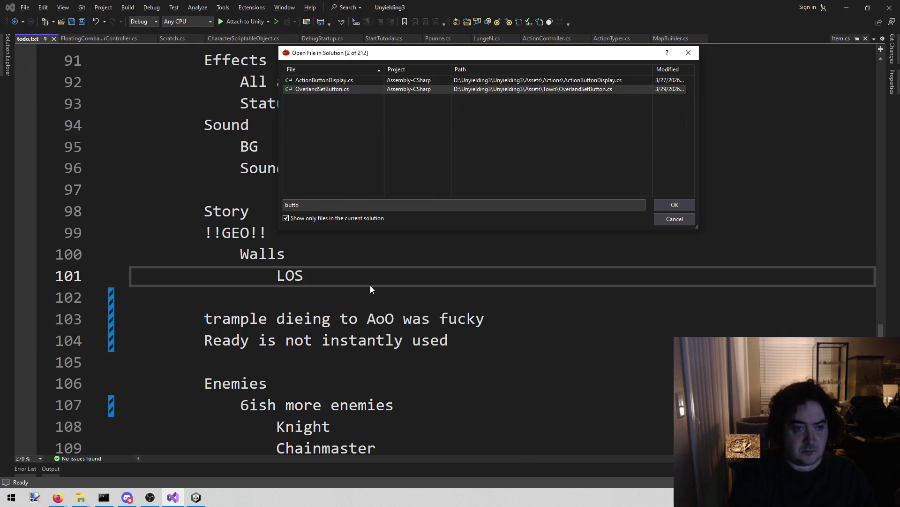
{"action": "key", "text": "Return"}
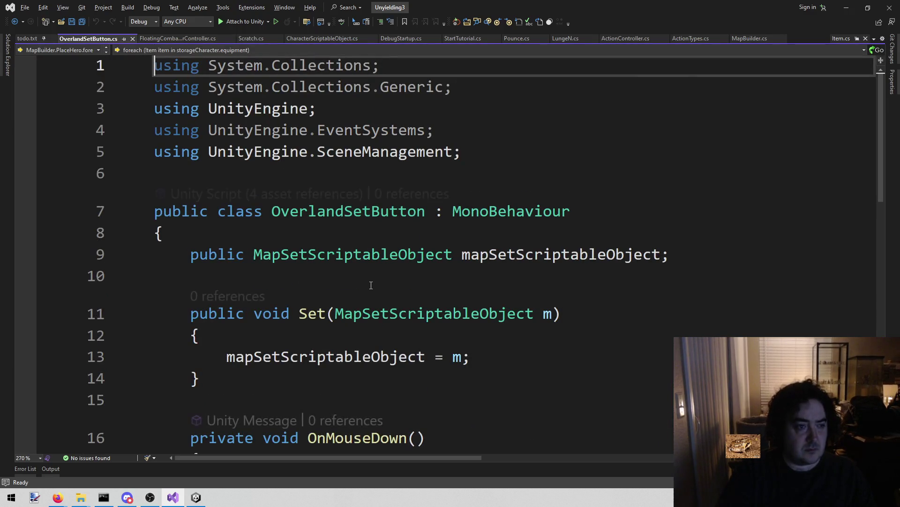
{"action": "scroll", "coordinate": [407, 230], "scroll_direction": "down", "scroll_amount": 6}
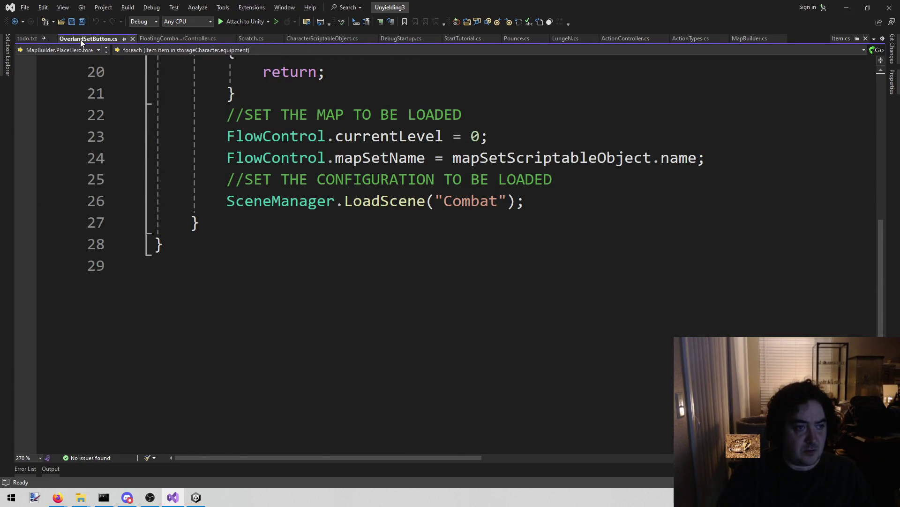
{"action": "middle_click", "coordinate": [80, 39]}
{"action": "key", "text": "Down"}
{"action": "key", "text": "Down"}
{"action": "key", "text": "Down"}
{"action": "key", "text": "alt+shift+o"}
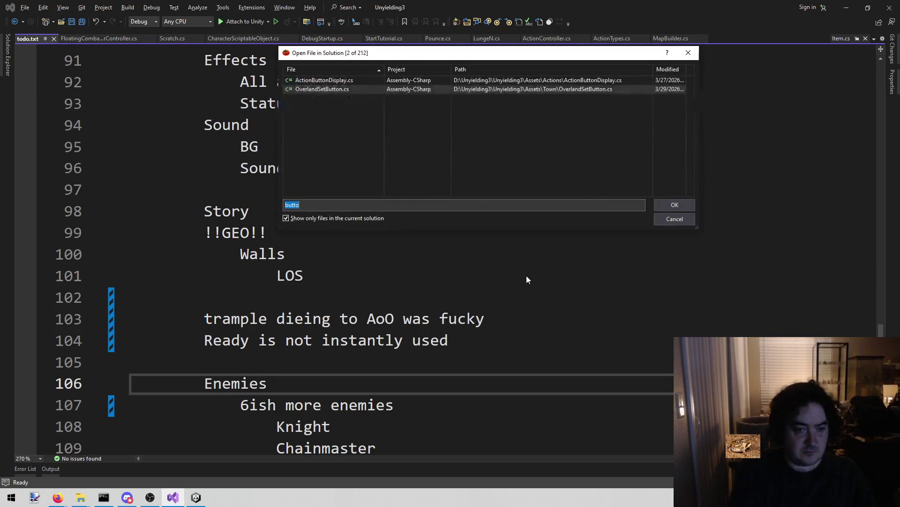
{"action": "key", "text": "Return"}
Add a breakpoint on the DoInstantAction call at line 81 in Click().
{"action": "scroll", "coordinate": [435, 197], "scroll_direction": "down", "scroll_amount": 6}
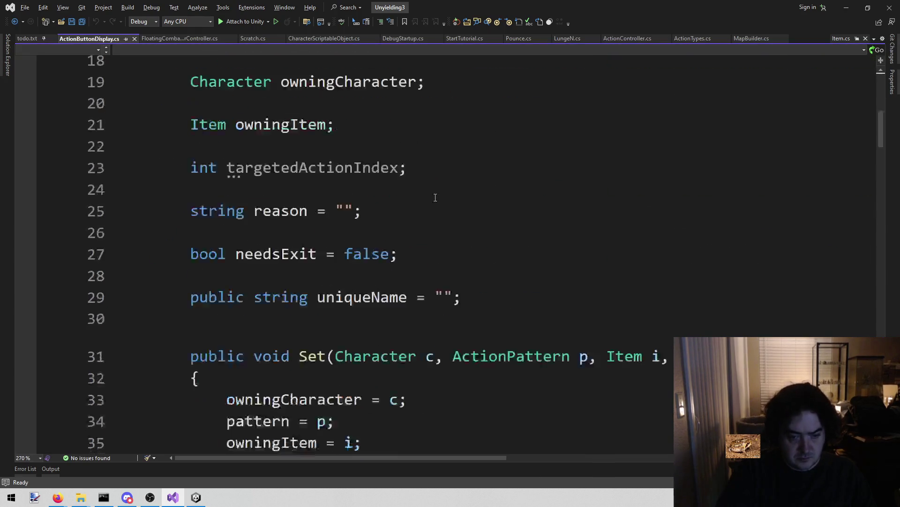
{"action": "scroll", "coordinate": [436, 197], "scroll_direction": "down", "scroll_amount": 20}
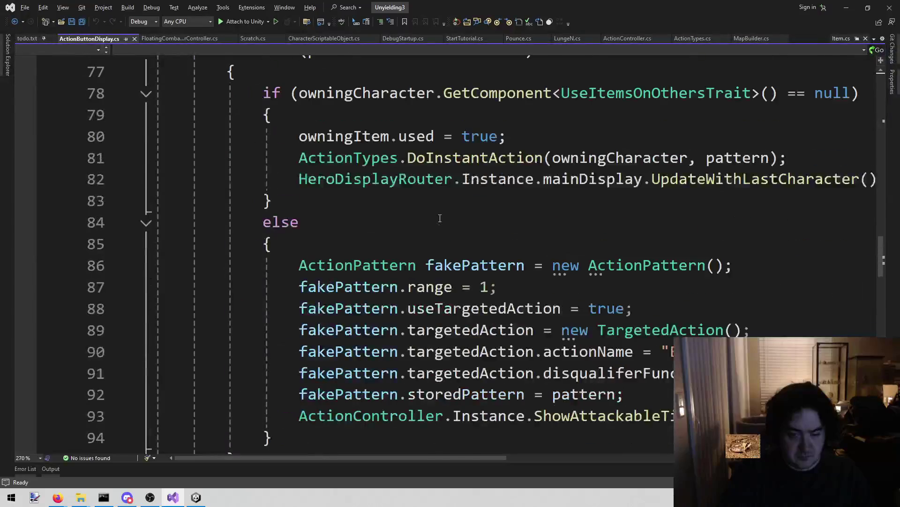
{"action": "scroll", "coordinate": [499, 344], "scroll_direction": "up", "scroll_amount": 3}
{"action": "scroll", "coordinate": [499, 344], "scroll_direction": "down", "scroll_amount": 1}
{"action": "left_click", "coordinate": [498, 344]}
{"action": "key", "text": "Up"}
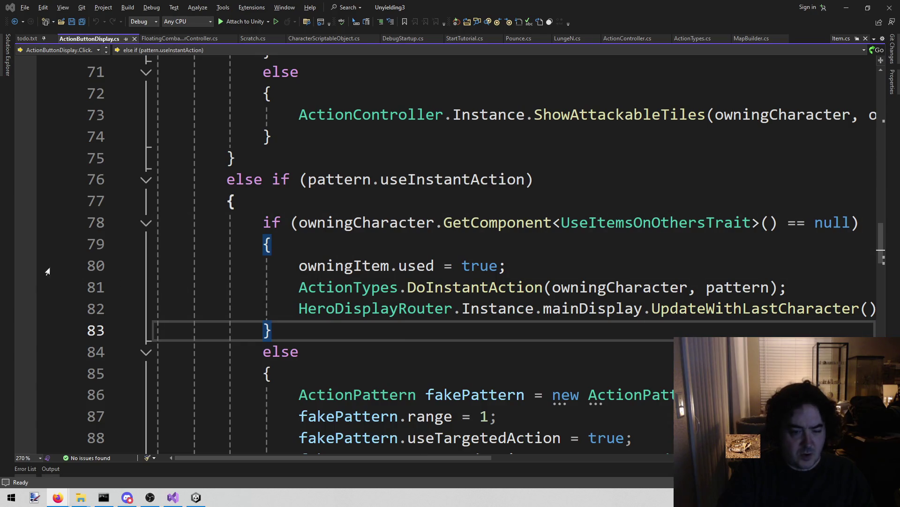
{"action": "left_click", "coordinate": [26, 287]}
Start Play mode, move Cotton toward the bandits, and shoot Bandit 1.
{"action": "key", "text": "alt+Tab"}
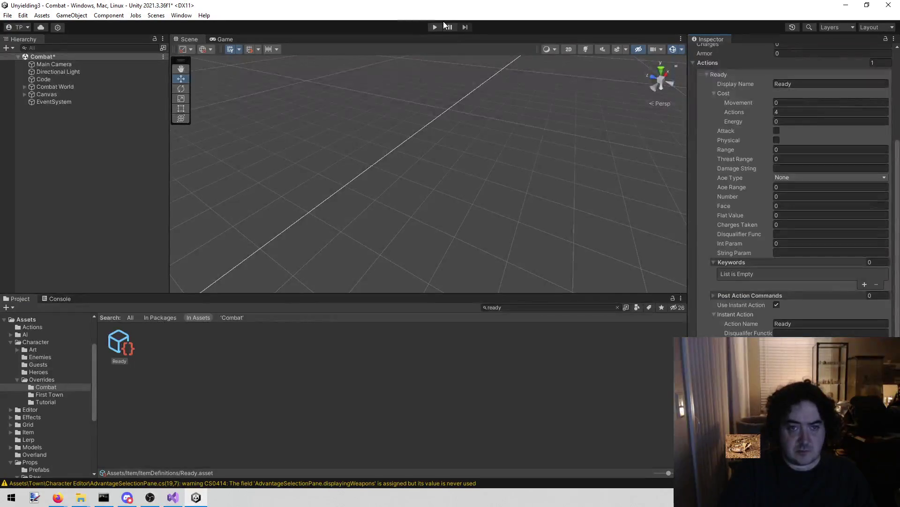
{"action": "left_click", "coordinate": [435, 26]}
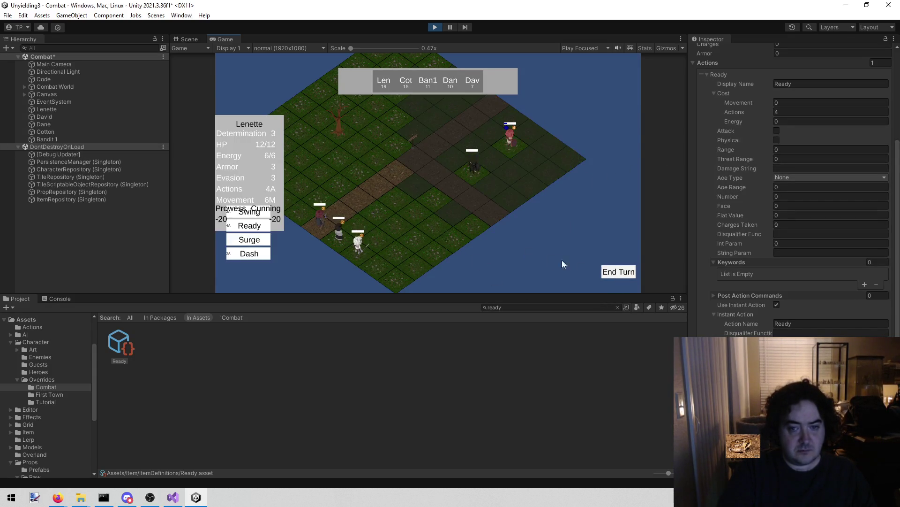
{"action": "left_click", "coordinate": [624, 271]}
{"action": "left_click", "coordinate": [413, 214]}
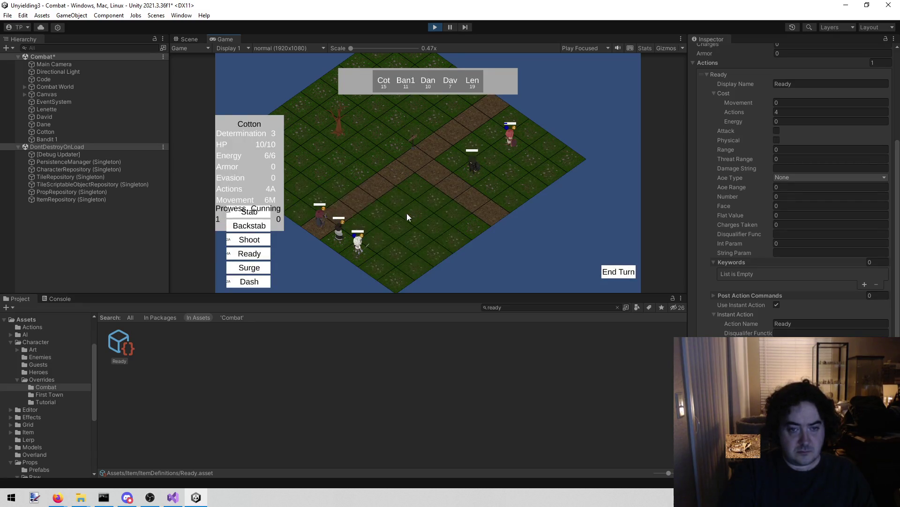
{"action": "left_click", "coordinate": [265, 241]}
{"action": "left_click", "coordinate": [471, 176]}
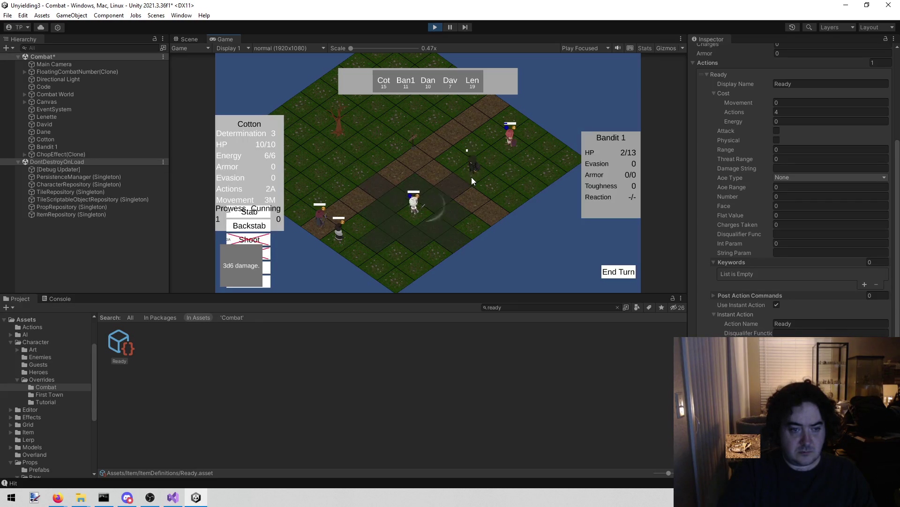
End turns until Cotton acts again, then try Cotton's Ready action.
{"action": "left_click", "coordinate": [618, 274]}
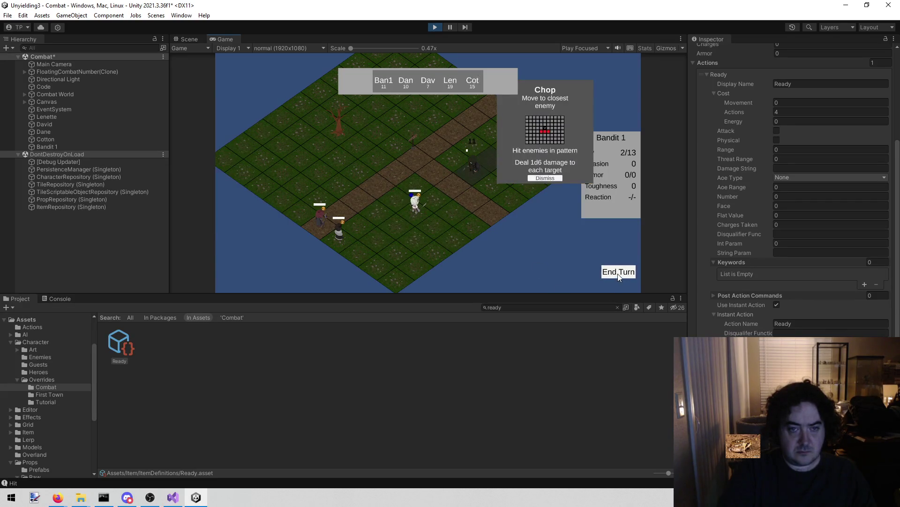
{"action": "left_click", "coordinate": [546, 177]}
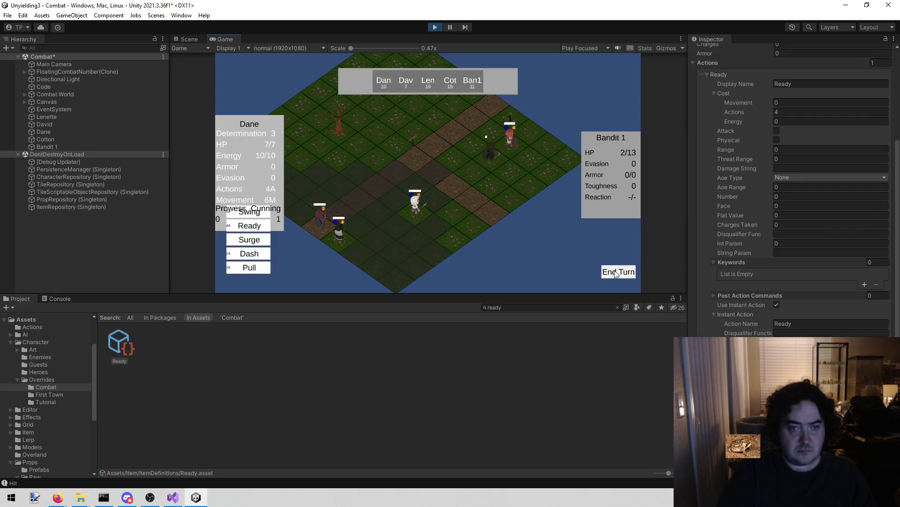
{"action": "left_click", "coordinate": [617, 274]}
{"action": "left_click", "coordinate": [617, 274]}
{"action": "left_click", "coordinate": [617, 274]}
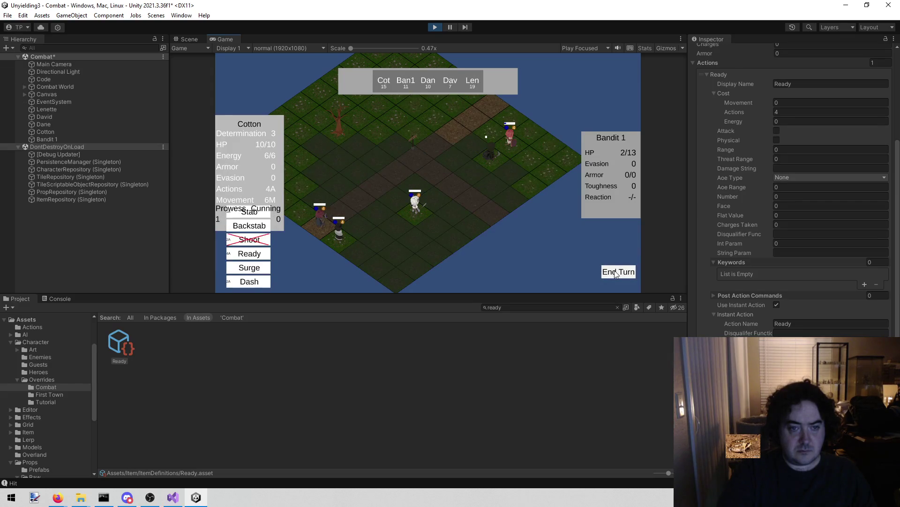
{"action": "left_click", "coordinate": [249, 252]}
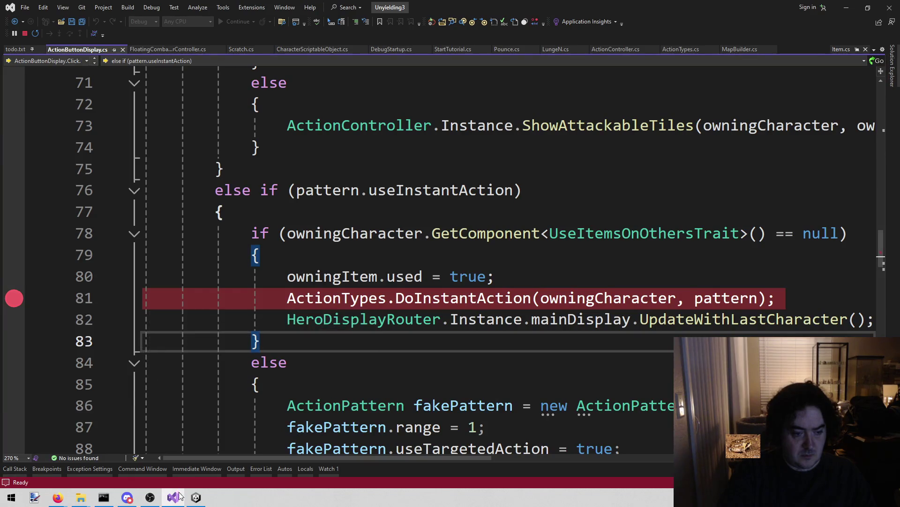
Move the breakpoint from line 81 to line 60 at the start of Click().
{"action": "left_click", "coordinate": [193, 499]}
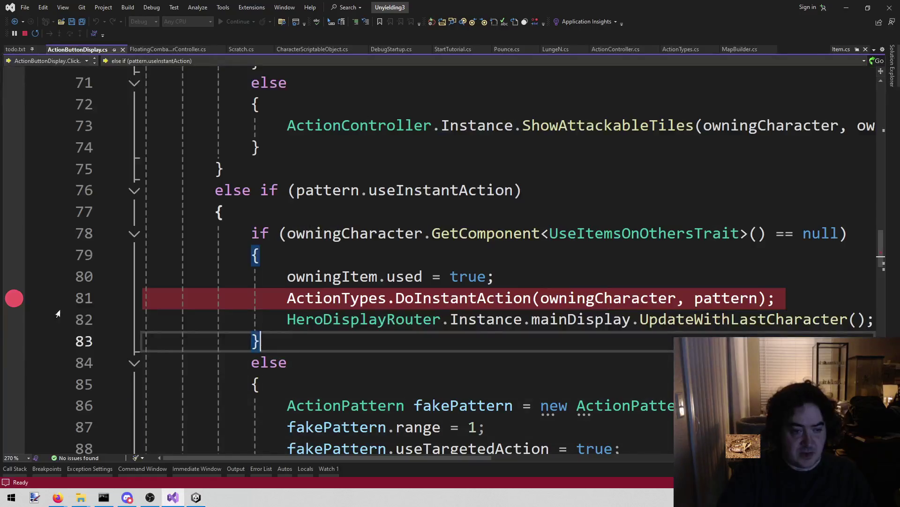
{"action": "left_click", "coordinate": [15, 298]}
{"action": "scroll", "coordinate": [149, 266], "scroll_direction": "up", "scroll_amount": 6}
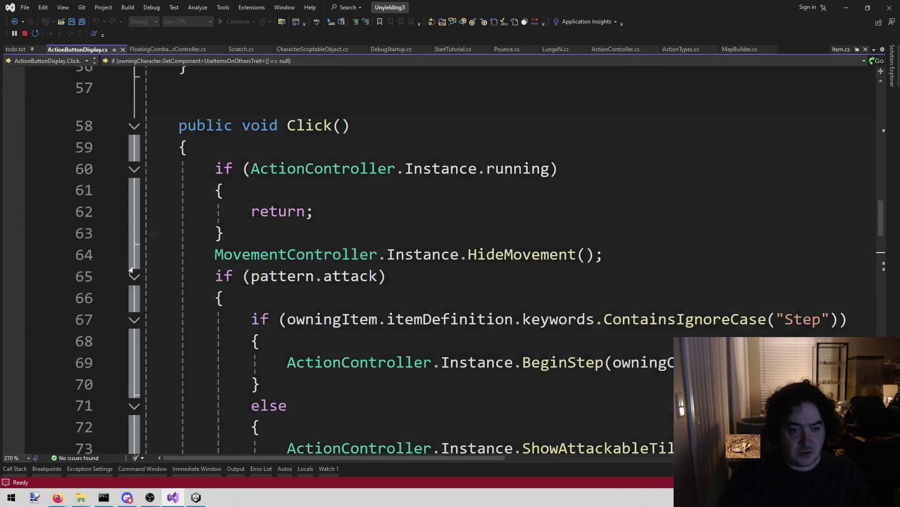
{"action": "left_click", "coordinate": [24, 233]}
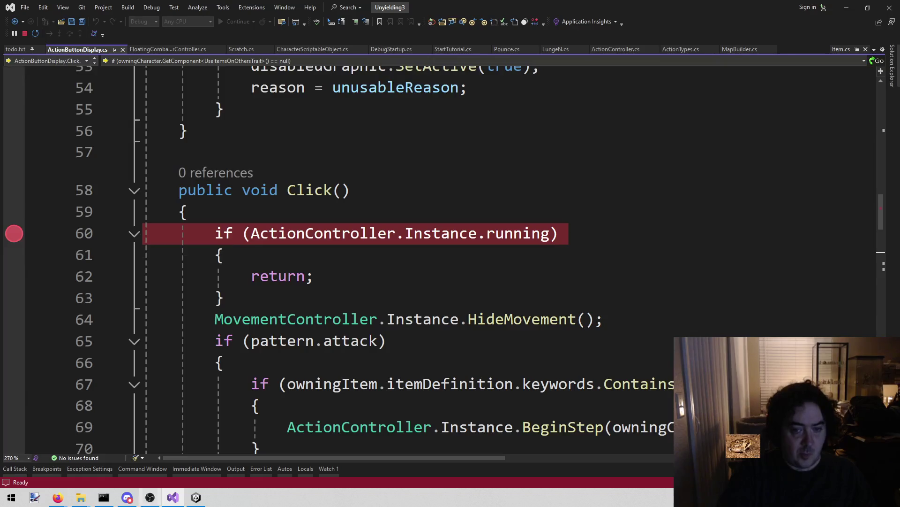
Trigger Cotton's Ready, step past line 60, resume, move Cotton, and trigger Ready again.
{"action": "left_click", "coordinate": [196, 497]}
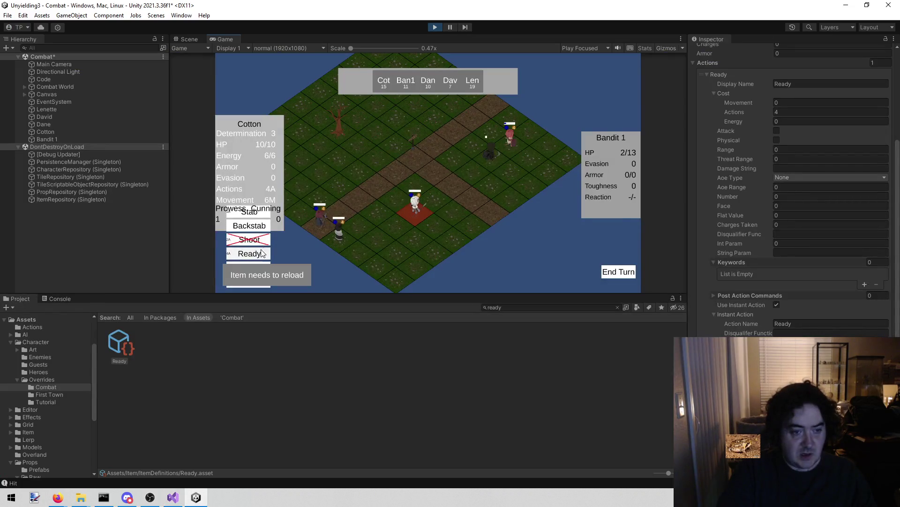
{"action": "left_click", "coordinate": [253, 253]}
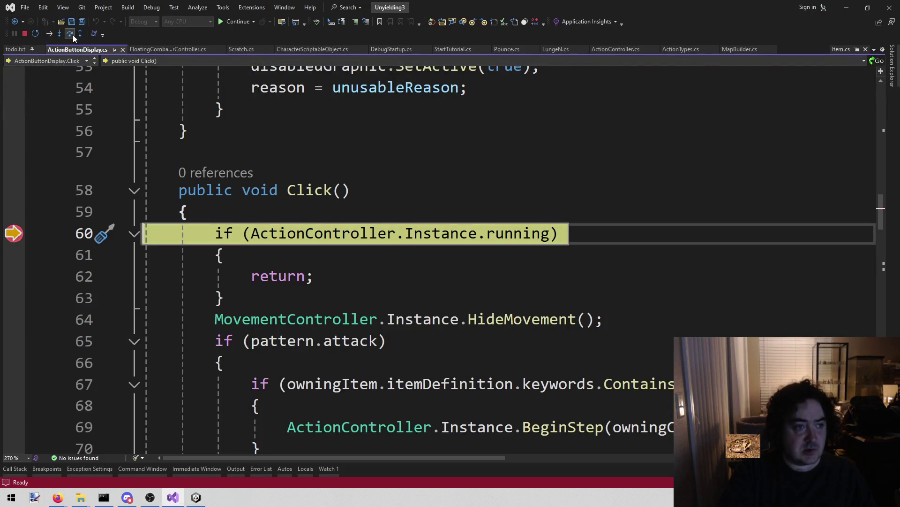
{"action": "left_click", "coordinate": [72, 34]}
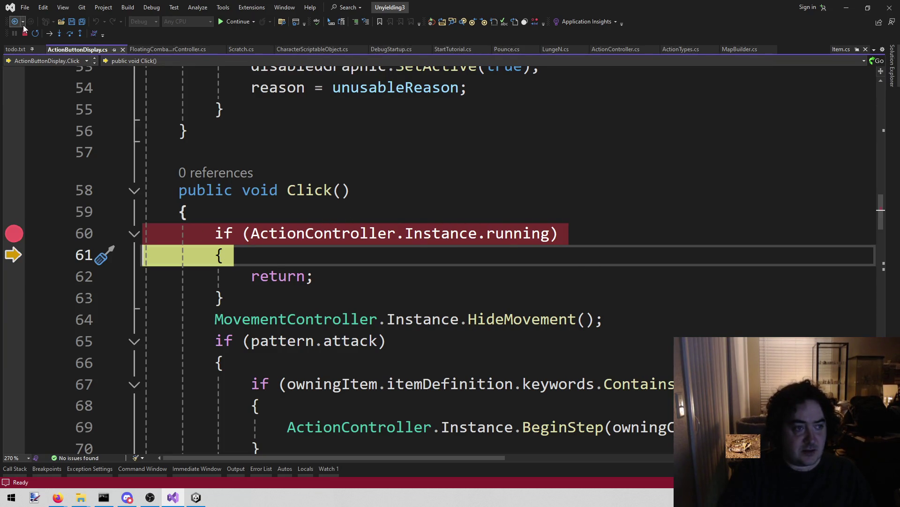
{"action": "left_click", "coordinate": [235, 22]}
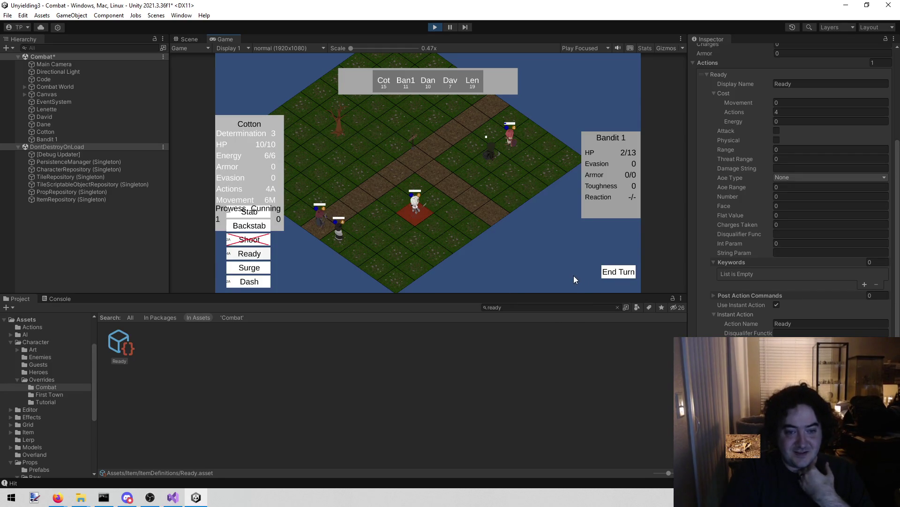
{"action": "key", "text": "3"}
{"action": "left_click", "coordinate": [396, 224]}
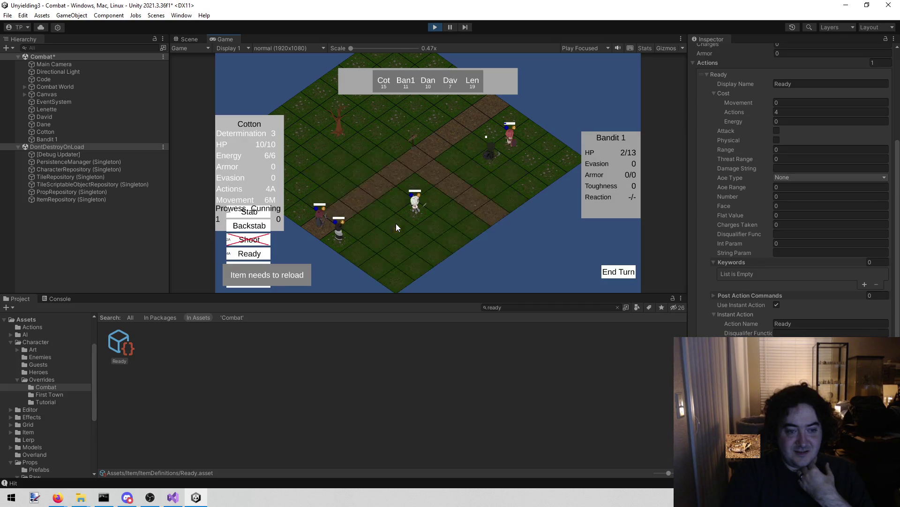
{"action": "left_click", "coordinate": [247, 256]}
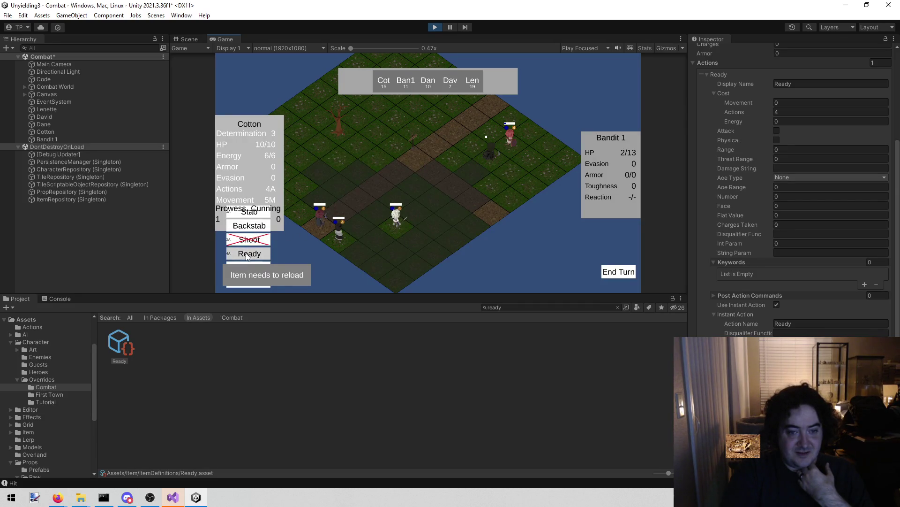
{"action": "left_click", "coordinate": [163, 501]}
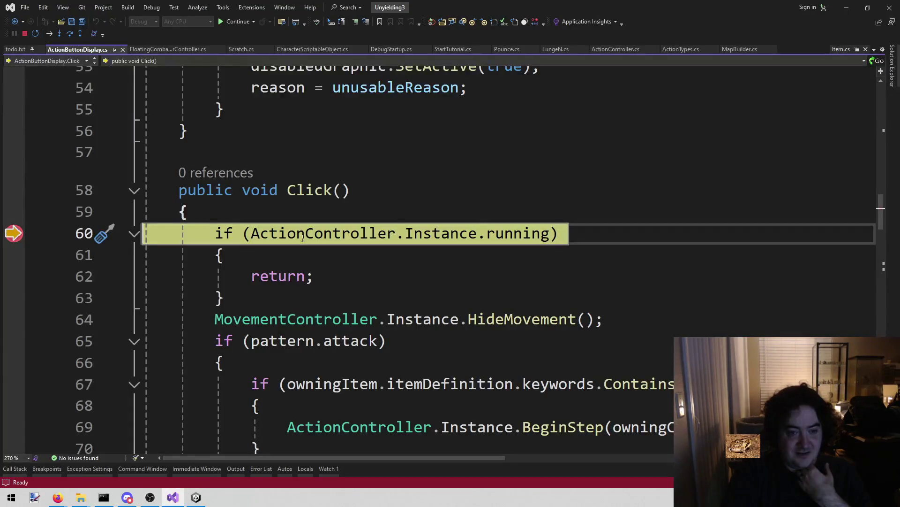
{"action": "mouse_move", "coordinate": [509, 231]}
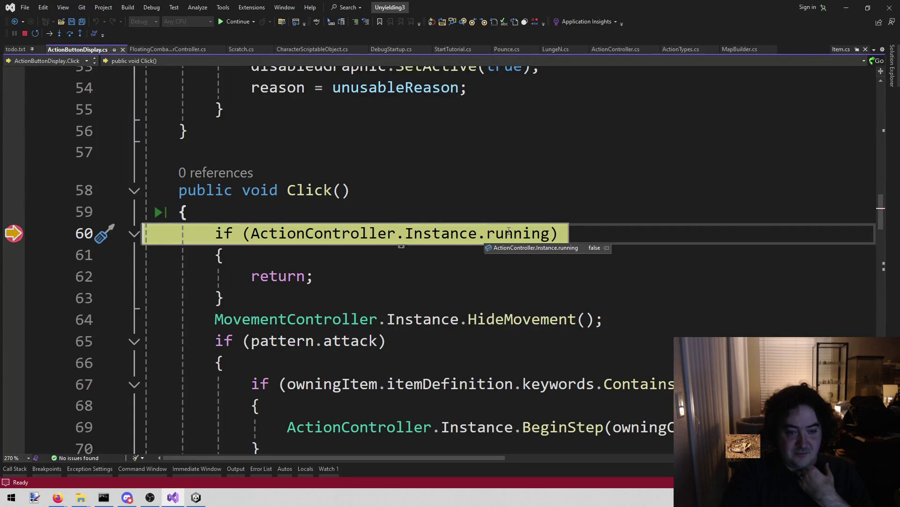
{"action": "left_click", "coordinate": [73, 34]}
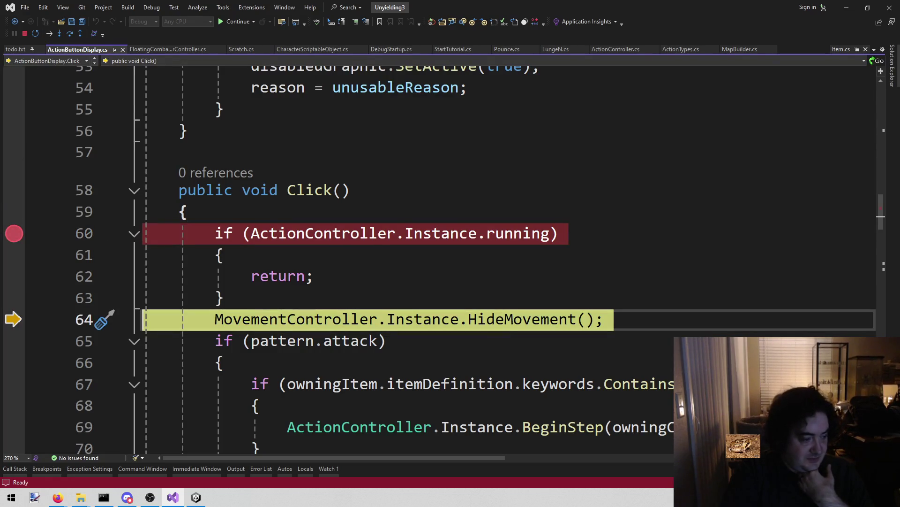
{"action": "left_click", "coordinate": [21, 233]}
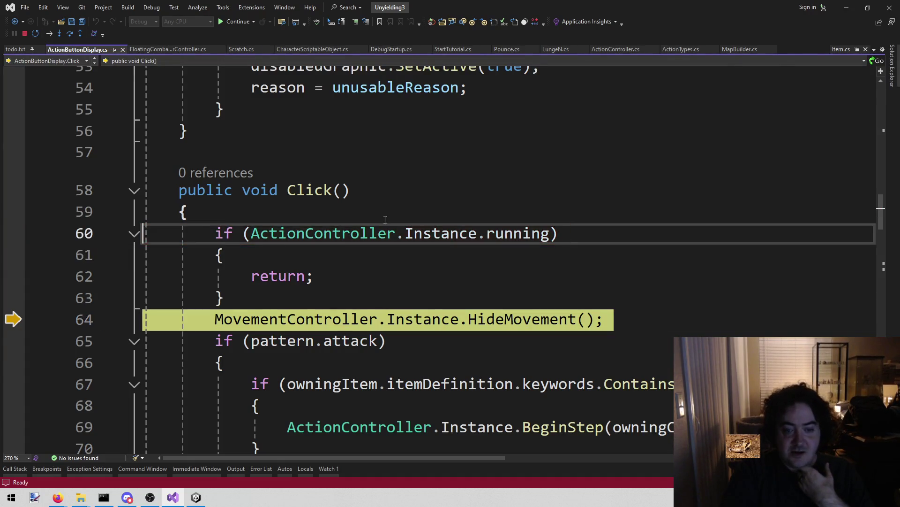
{"action": "scroll", "coordinate": [447, 271], "scroll_direction": "down", "scroll_amount": 1}
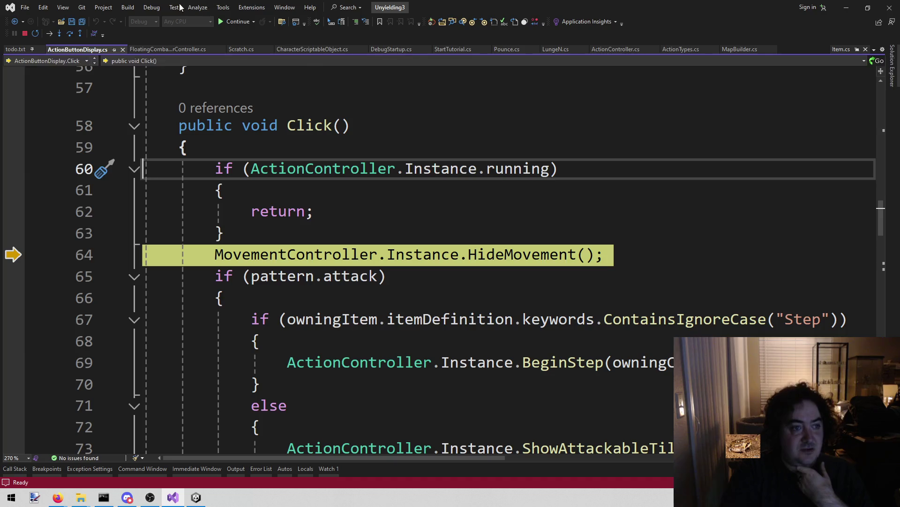
{"action": "left_click", "coordinate": [71, 36]}
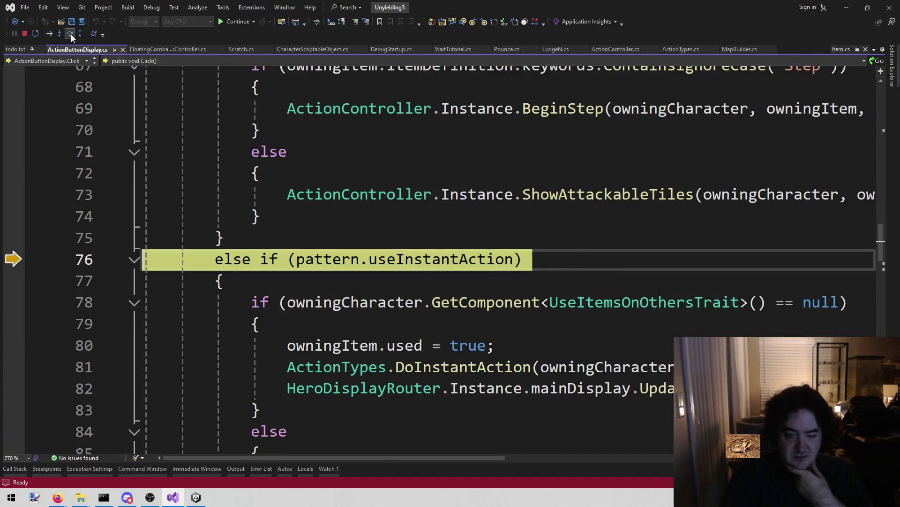
{"action": "left_click", "coordinate": [72, 37]}
{"action": "left_click", "coordinate": [71, 37]}
{"action": "left_click", "coordinate": [72, 37]}
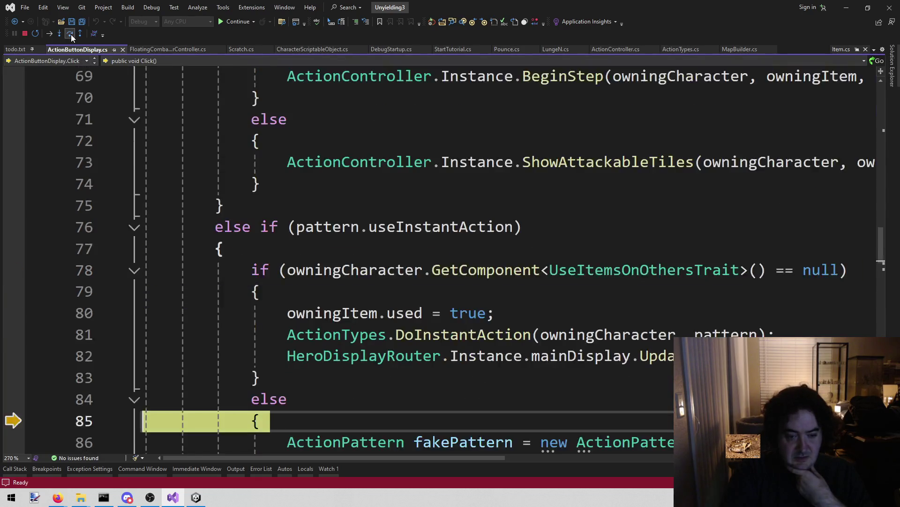
{"action": "scroll", "coordinate": [457, 202], "scroll_direction": "down", "scroll_amount": 2}
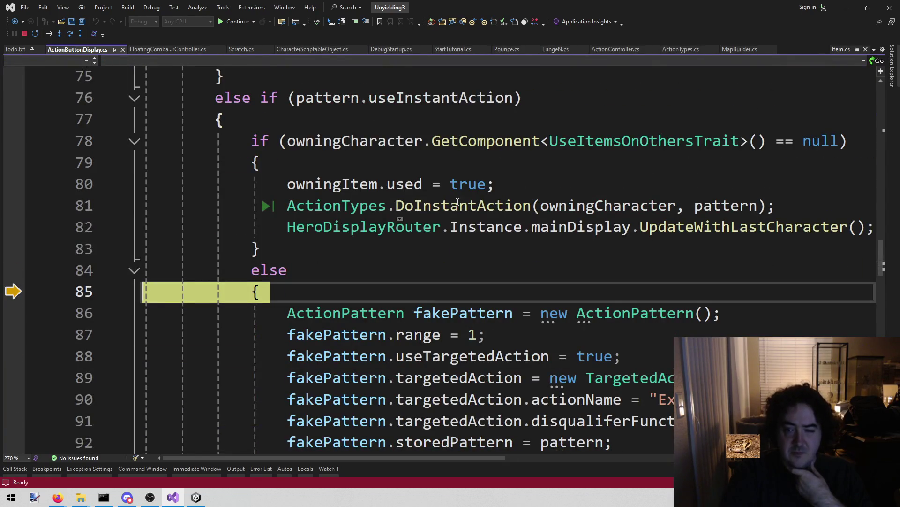
{"action": "mouse_move", "coordinate": [440, 104]}
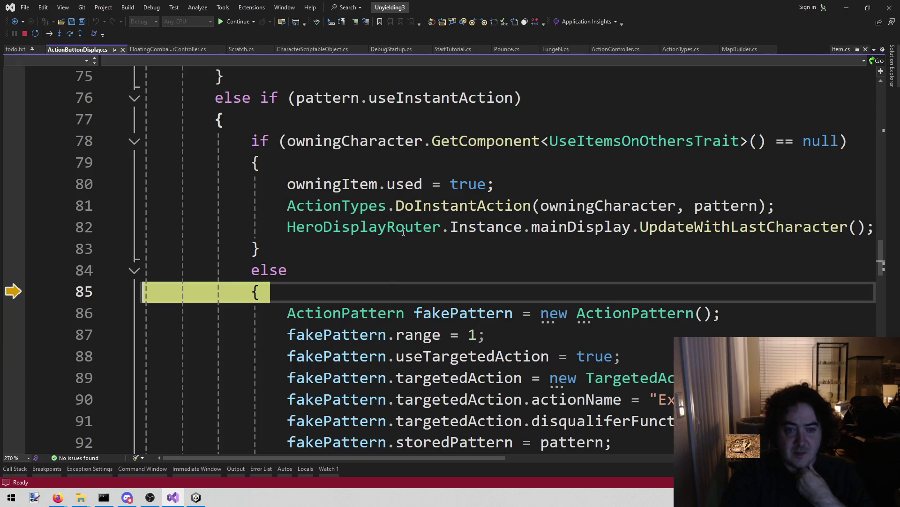
{"action": "scroll", "coordinate": [440, 243], "scroll_direction": "down", "scroll_amount": 2}
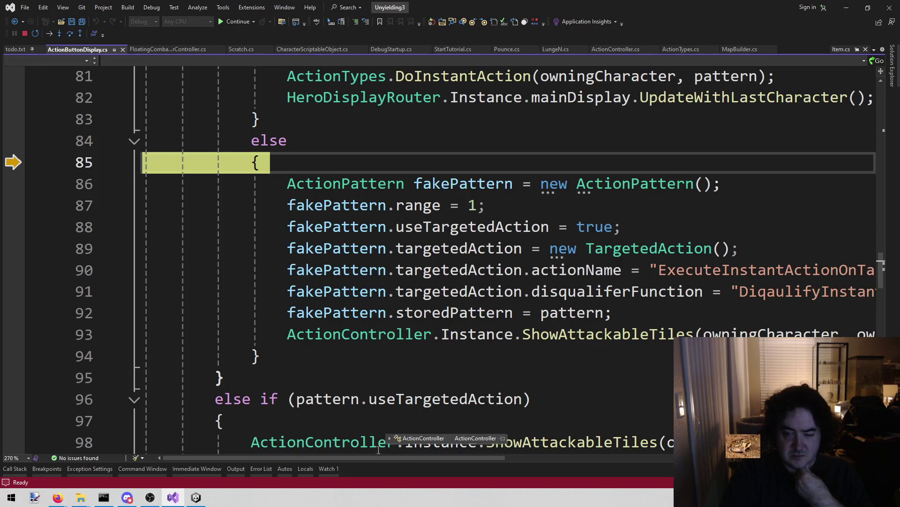
{"action": "mouse_move", "coordinate": [354, 460]}
{"action": "left_mouse_down"}
{"action": "mouse_move", "coordinate": [499, 477]}
{"action": "mouse_move", "coordinate": [376, 467]}
{"action": "left_mouse_up"}
{"action": "left_click", "coordinate": [244, 344]}
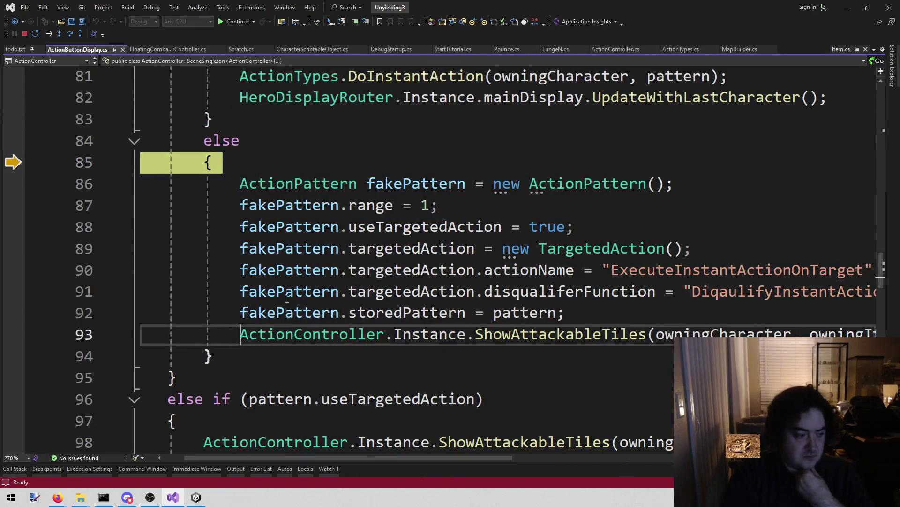
{"action": "mouse_move", "coordinate": [301, 259]}
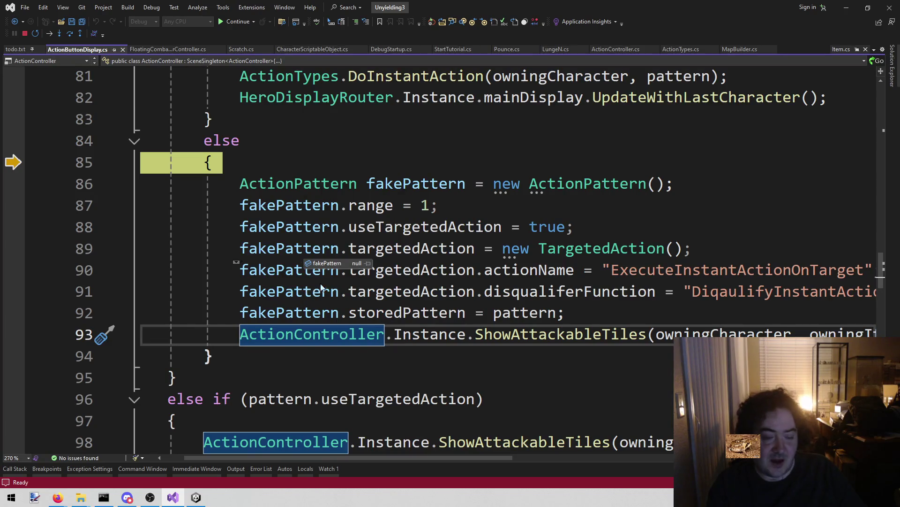
{"action": "scroll", "coordinate": [386, 253], "scroll_direction": "up", "scroll_amount": 5}
{"action": "scroll", "coordinate": [386, 253], "scroll_direction": "down", "scroll_amount": 1}
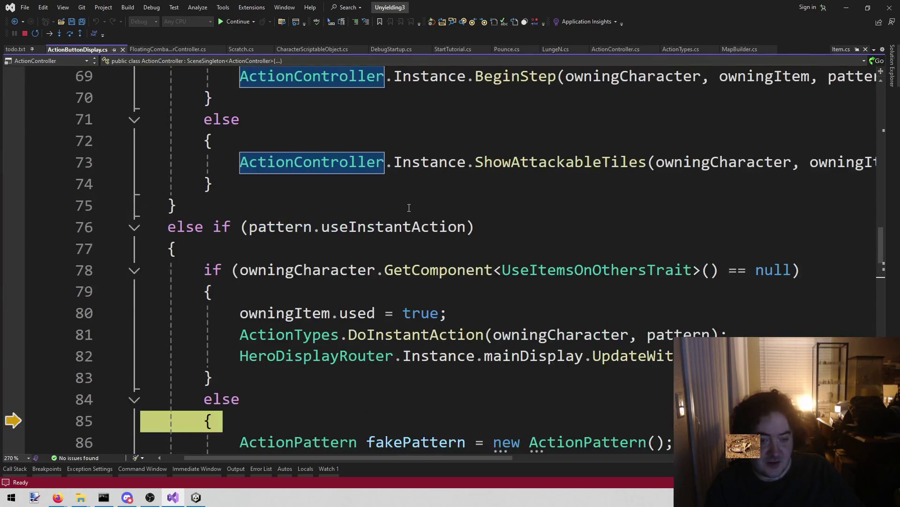
{"action": "scroll", "coordinate": [411, 219], "scroll_direction": "down", "scroll_amount": 3}
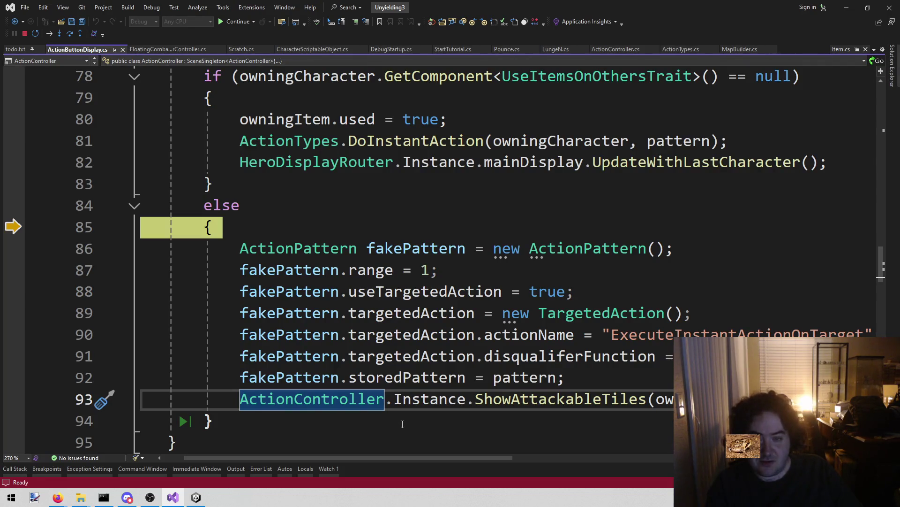
{"action": "scroll", "coordinate": [547, 312], "scroll_direction": "down", "scroll_amount": 4}
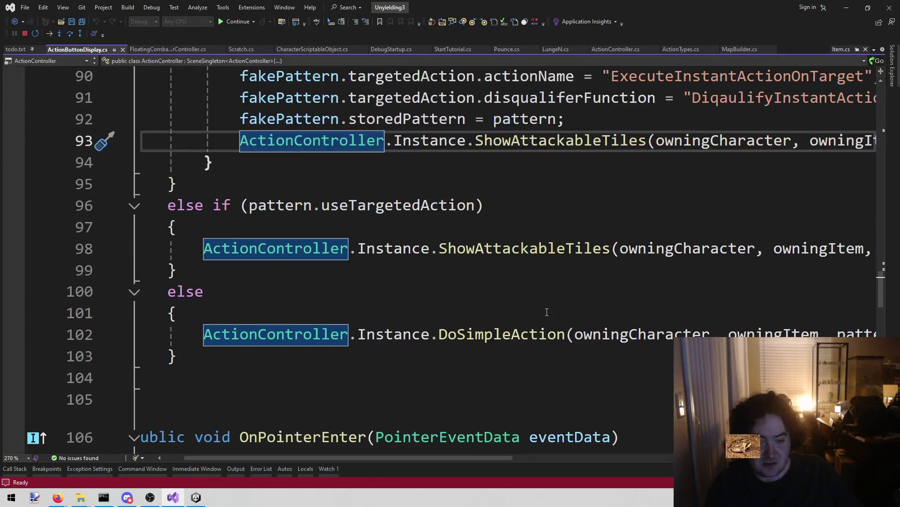
{"action": "scroll", "coordinate": [547, 312], "scroll_direction": "up", "scroll_amount": 2}
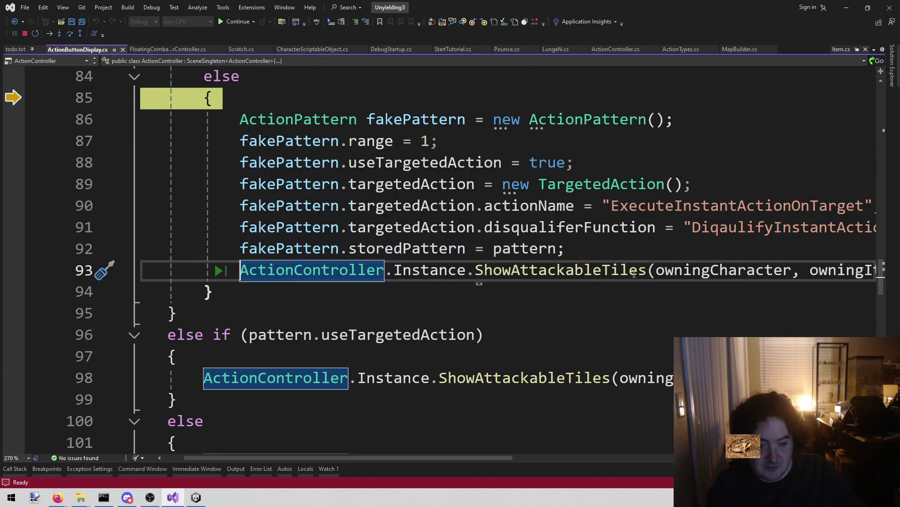
{"action": "scroll", "coordinate": [629, 345], "scroll_direction": "down", "scroll_amount": 3}
{"action": "scroll", "coordinate": [629, 345], "scroll_direction": "up", "scroll_amount": 3}
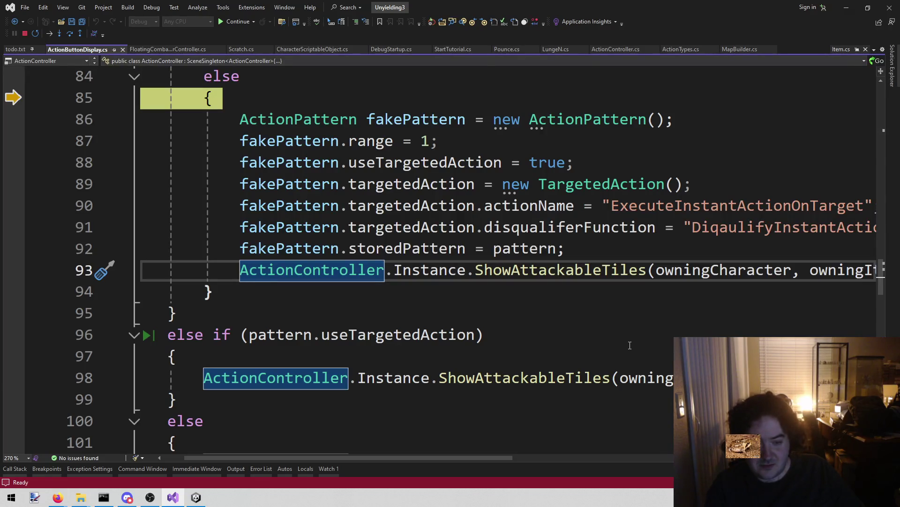
{"action": "mouse_move", "coordinate": [475, 454]}
{"action": "left_mouse_down"}
{"action": "mouse_move", "coordinate": [550, 458]}
{"action": "mouse_move", "coordinate": [529, 454]}
{"action": "left_mouse_up"}
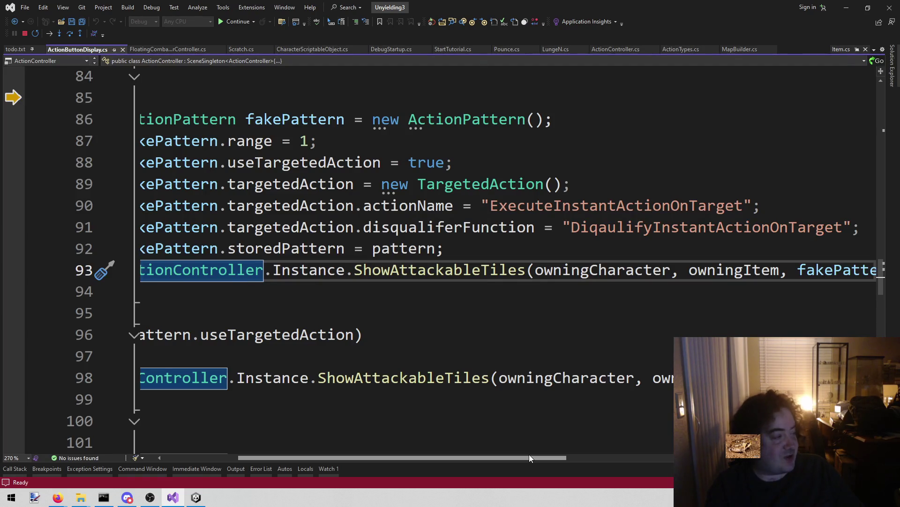
{"action": "key", "text": "alt+Tab"}
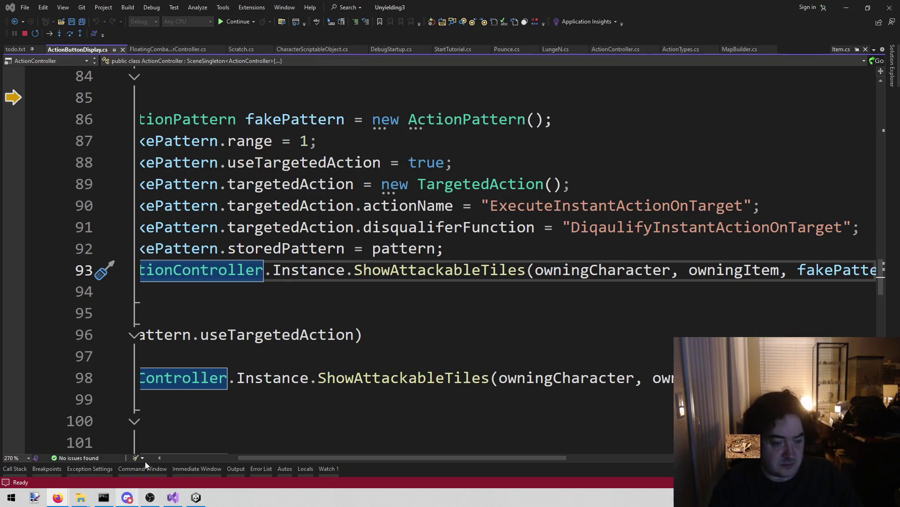
{"action": "left_click", "coordinate": [173, 497]}
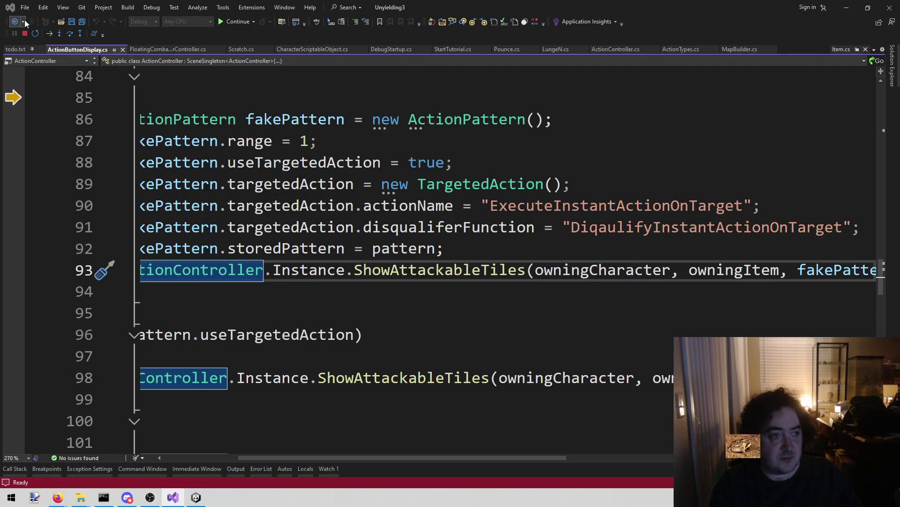
Stop debugging in Visual Studio and exit Play mode in Unity.
{"action": "key", "text": "shift+F5"}
{"action": "left_click", "coordinate": [196, 497]}
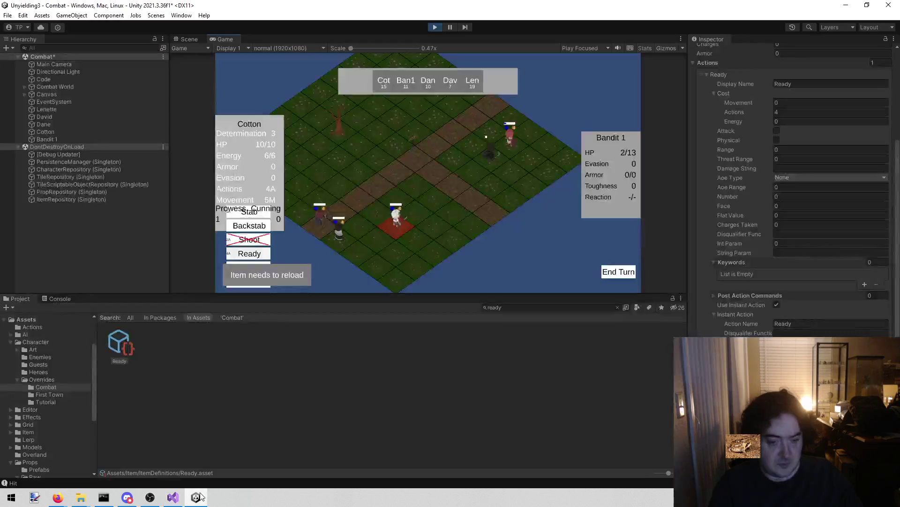
{"action": "left_click", "coordinate": [439, 27]}
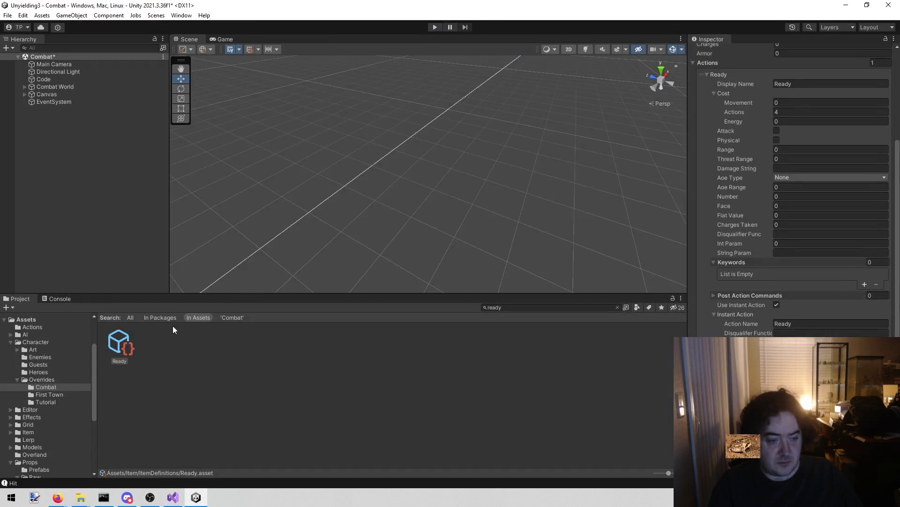
Search the Project for 'cotton' and open Cotton's character definition.
{"action": "left_click", "coordinate": [525, 305]}
{"action": "type", "text": "cotton"}
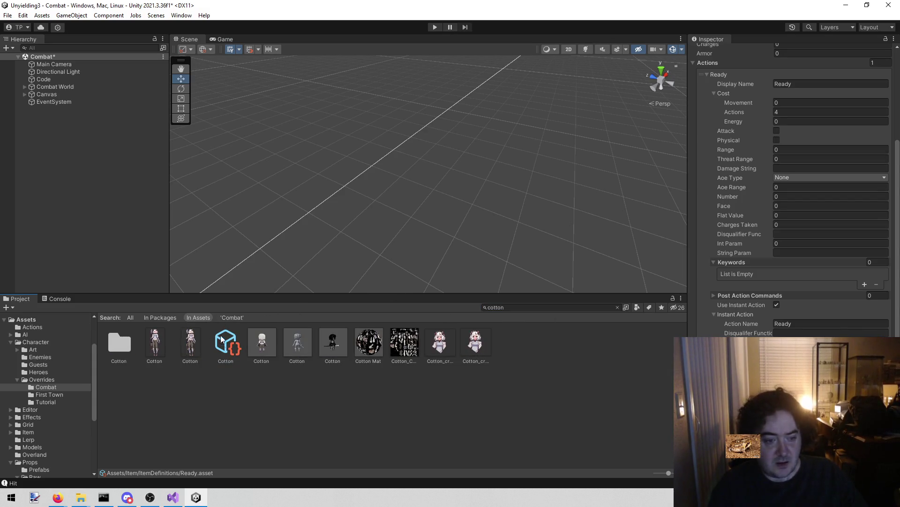
{"action": "left_click", "coordinate": [220, 337]}
{"action": "scroll", "coordinate": [843, 263], "scroll_direction": "down", "scroll_amount": 3}
{"action": "scroll", "coordinate": [843, 264], "scroll_direction": "down", "scroll_amount": 1}
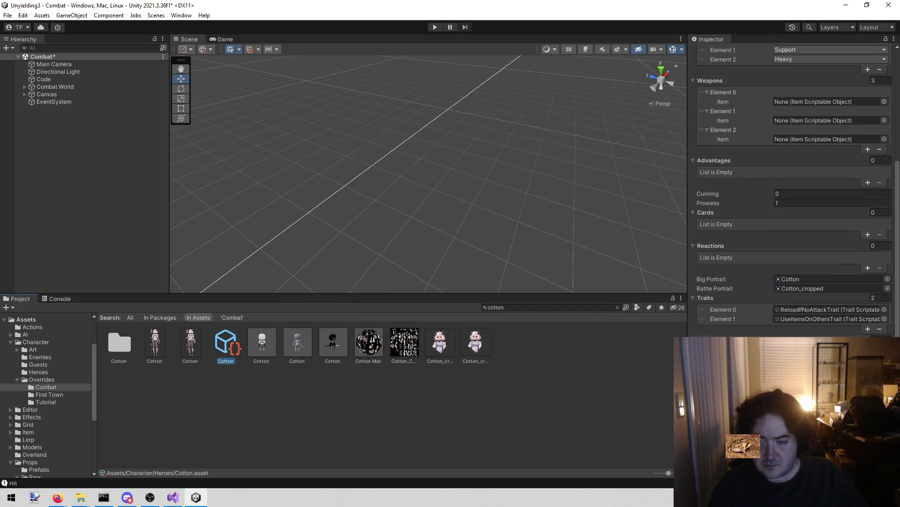
{"action": "scroll", "coordinate": [797, 188], "scroll_direction": "up", "scroll_amount": 7}
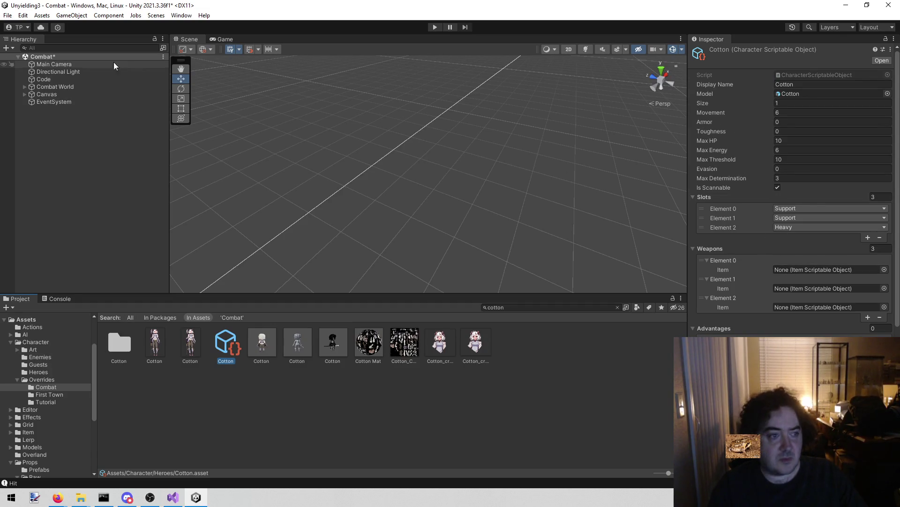
Uncheck Apply Override on Code's Debug Startup and reselect Cotton.asset.
{"action": "left_click", "coordinate": [73, 79]}
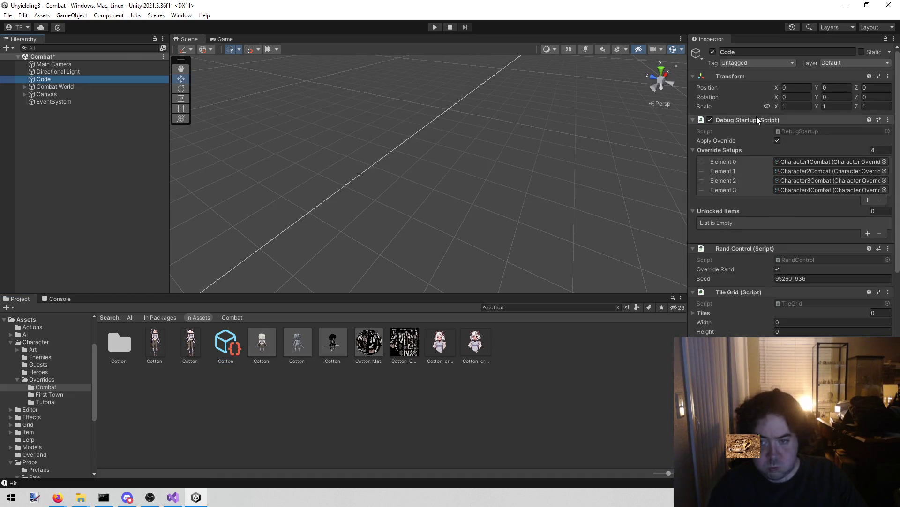
{"action": "left_click", "coordinate": [779, 141]}
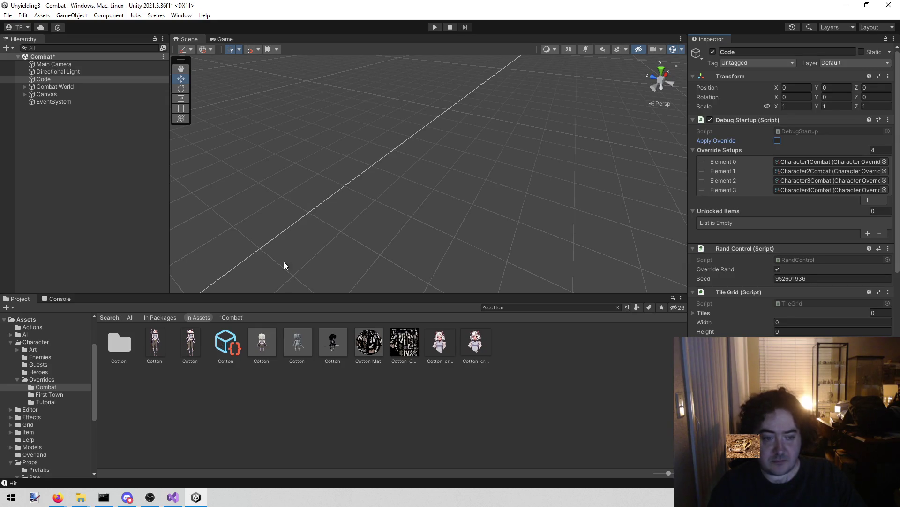
{"action": "left_click", "coordinate": [226, 344]}
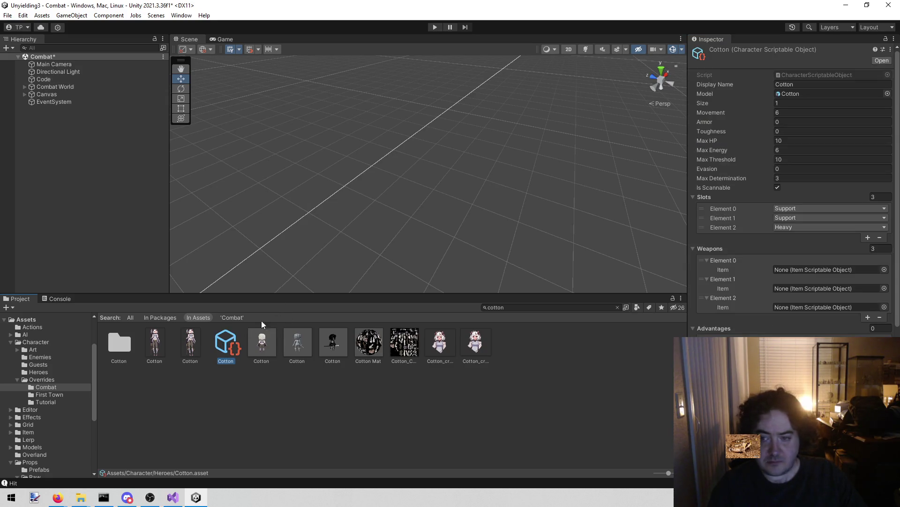
{"action": "left_click", "coordinate": [884, 269]}
Assign the Crossbow to Cotton's first weapon slot.
{"action": "type", "text": "croww"}
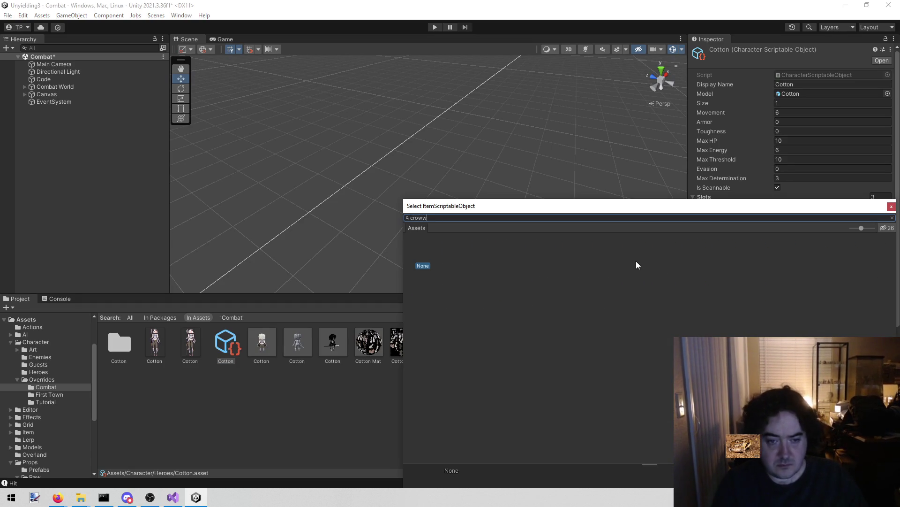
{"action": "key", "text": "BackSpace"}
{"action": "key", "text": "BackSpace"}
{"action": "type", "text": "ss"}
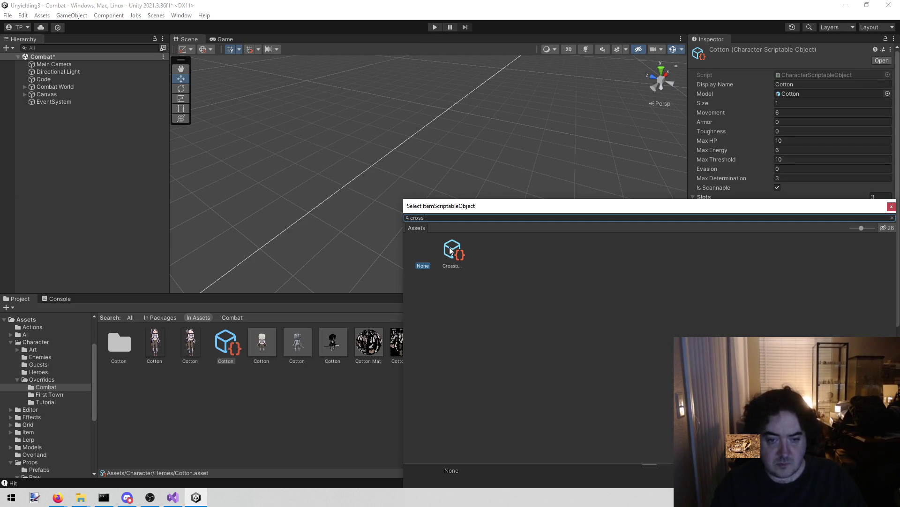
{"action": "double_click", "coordinate": [450, 251]}
Put a Health Potion in Cotton's second weapon slot and start Play mode.
{"action": "left_click", "coordinate": [888, 292]}
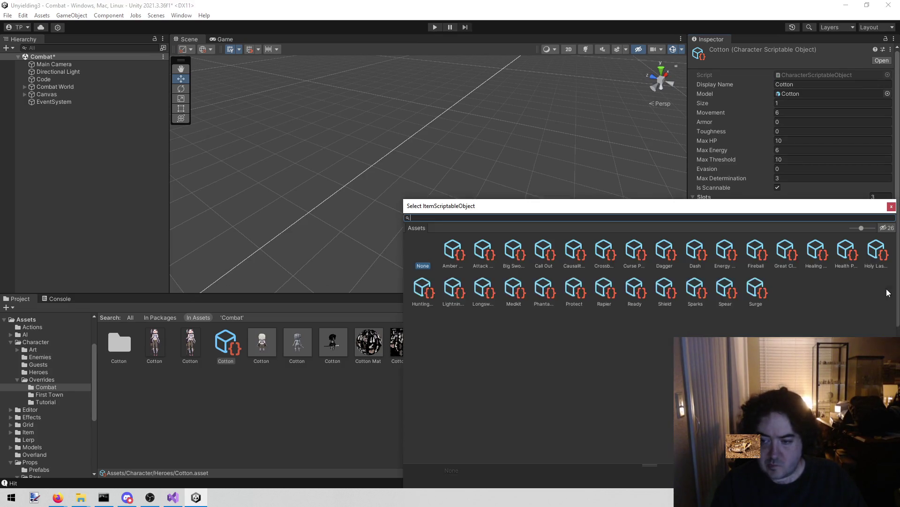
{"action": "type", "text": "heal"}
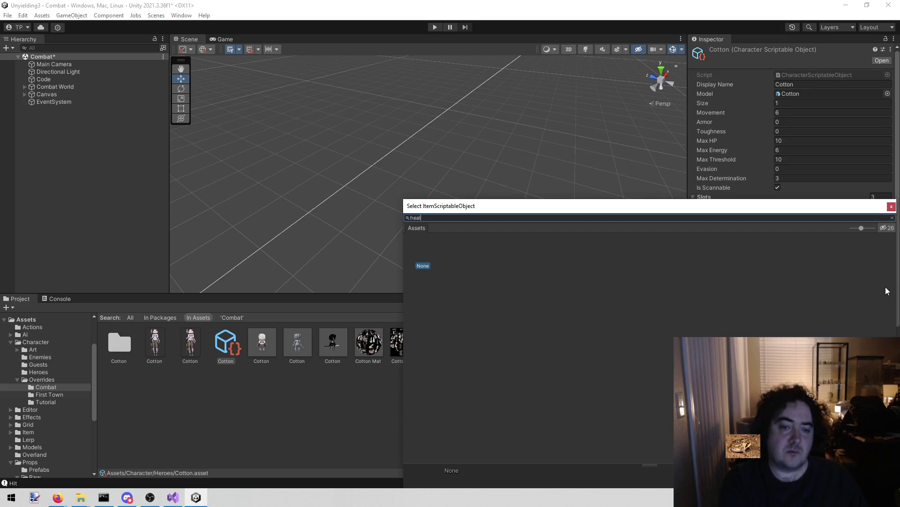
{"action": "left_click", "coordinate": [461, 256]}
{"action": "double_click", "coordinate": [488, 254]}
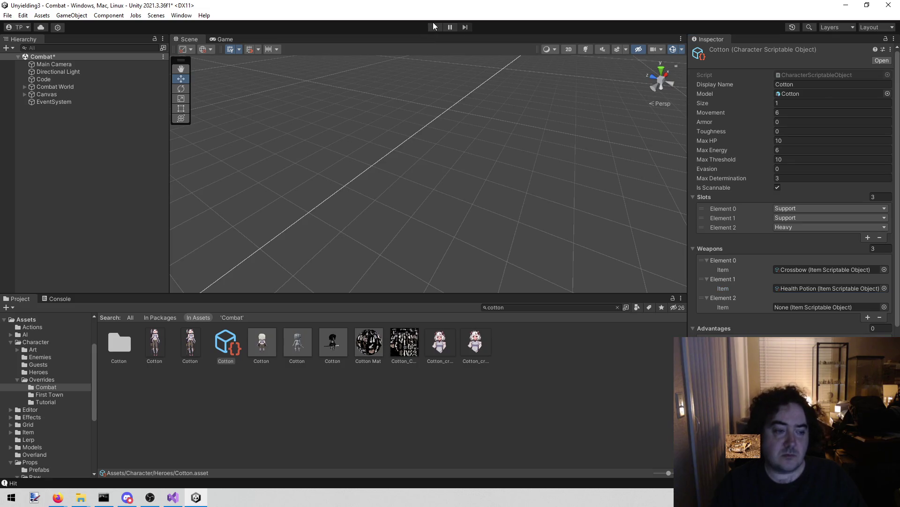
{"action": "left_click", "coordinate": [435, 27]}
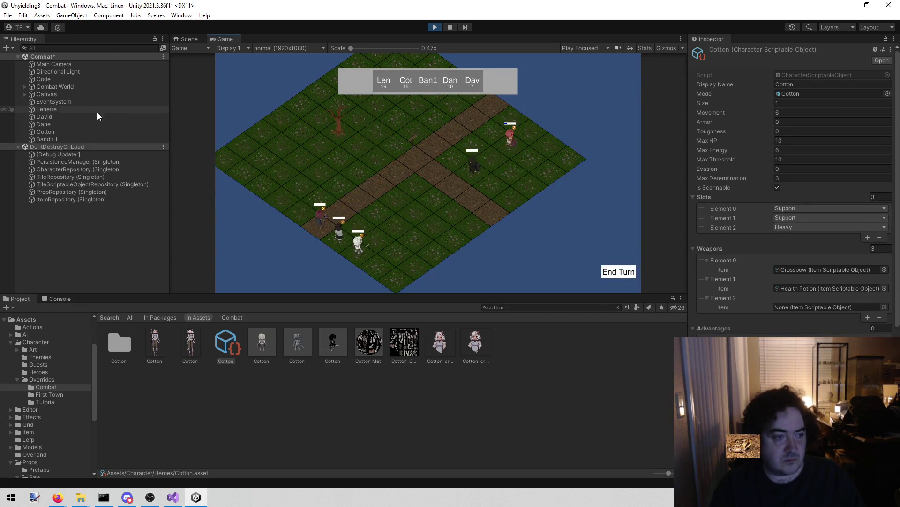
Drop Cotton's current HP to 1 in the running battle, then exit Play mode.
{"action": "left_click", "coordinate": [71, 134]}
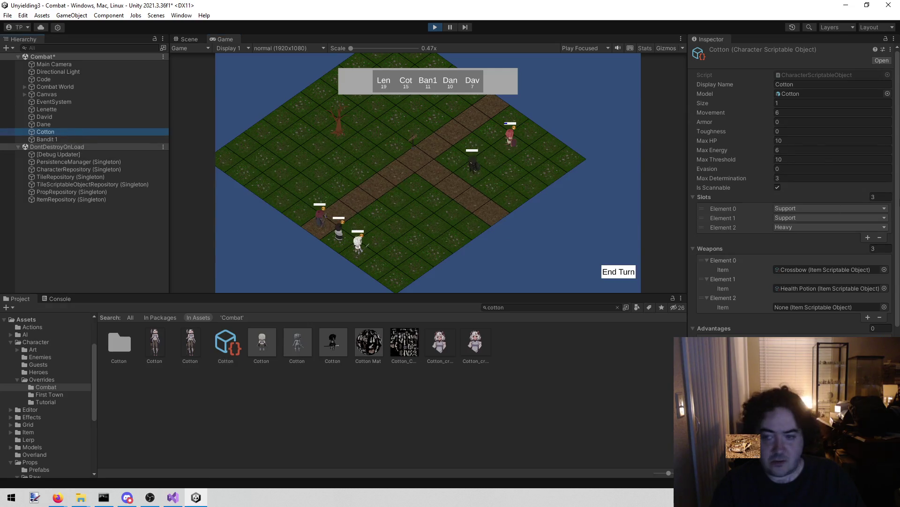
{"action": "left_click", "coordinate": [787, 208]}
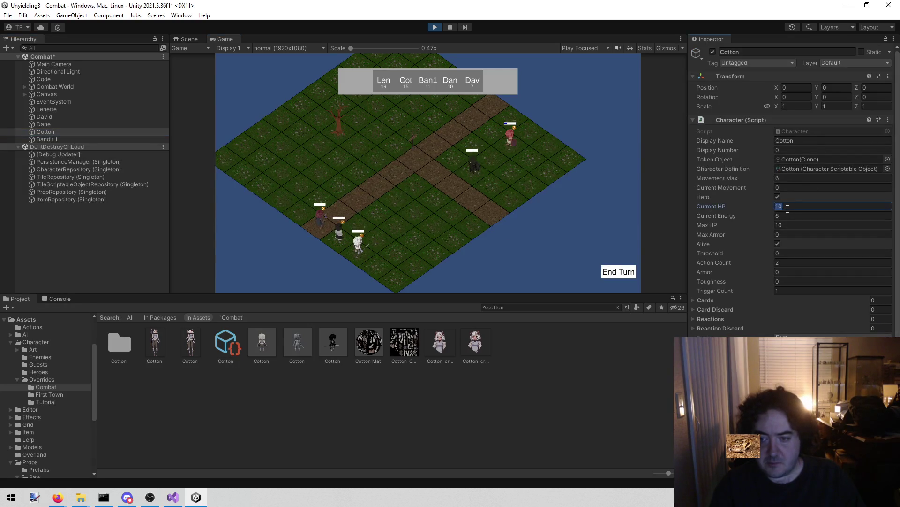
{"action": "key", "text": "BackSpace"}
{"action": "left_click", "coordinate": [620, 276]}
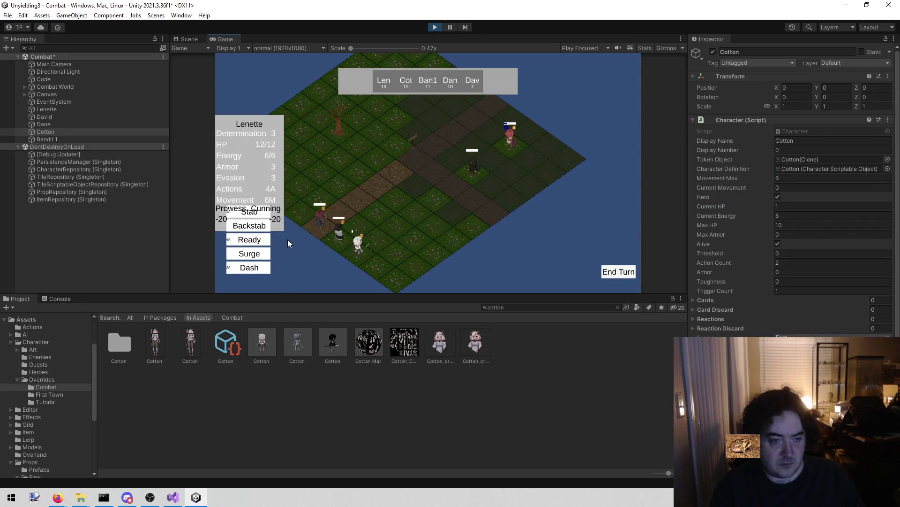
{"action": "mouse_move", "coordinate": [263, 216]}
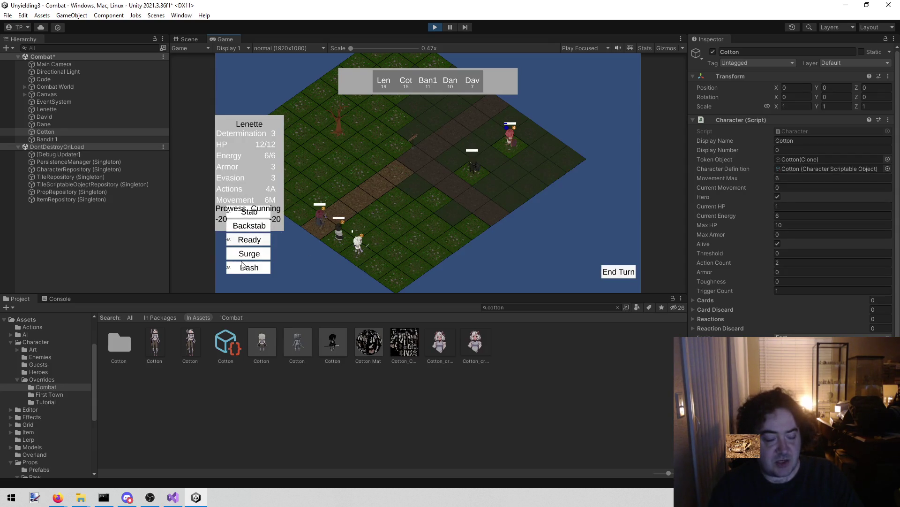
{"action": "left_click", "coordinate": [434, 27]}
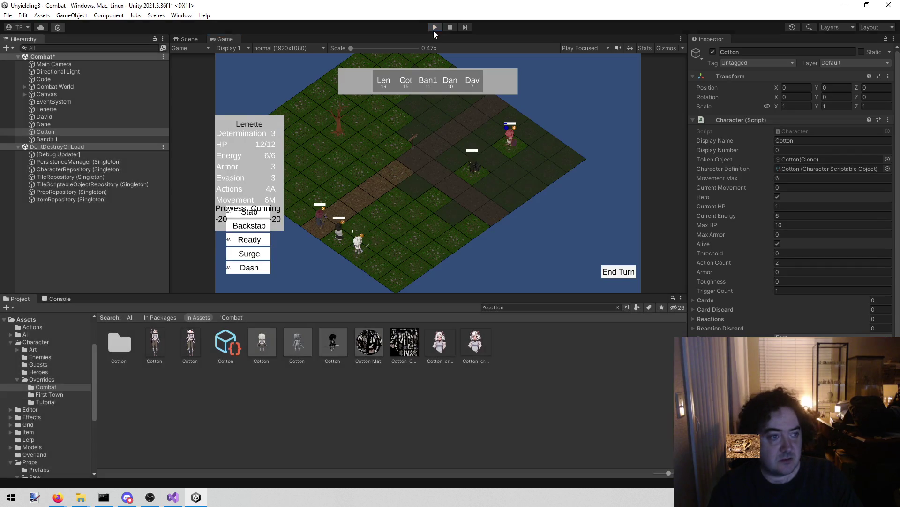
Inspect Code's Debug Startup component and locate the fourth character override asset.
{"action": "left_click", "coordinate": [70, 73]}
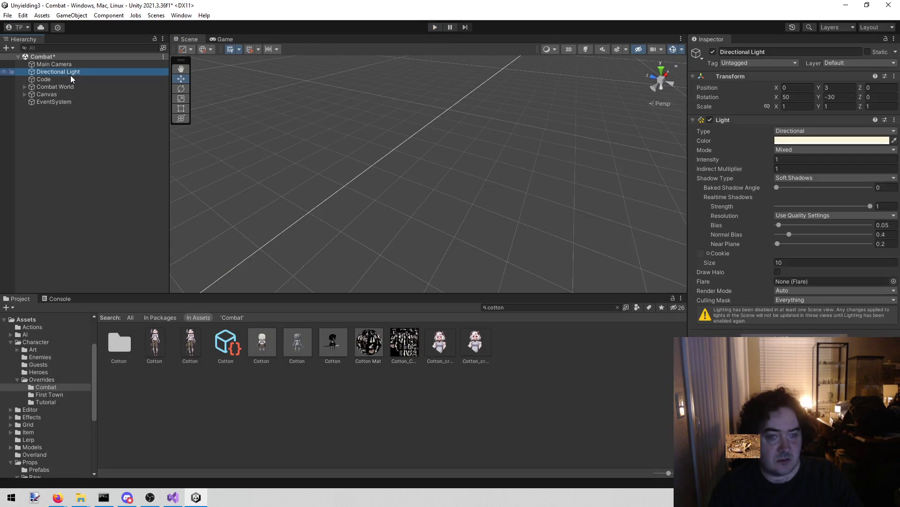
{"action": "left_click", "coordinate": [71, 79]}
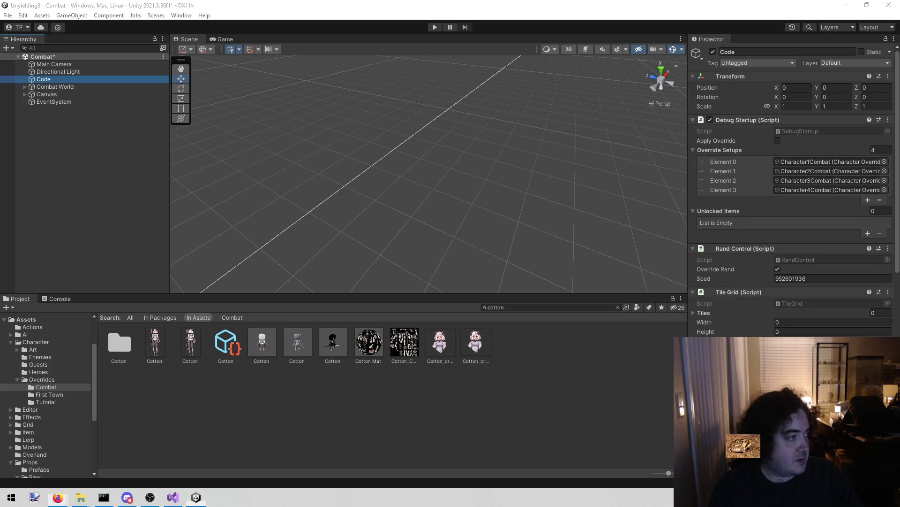
{"action": "key", "text": "alt+Tab"}
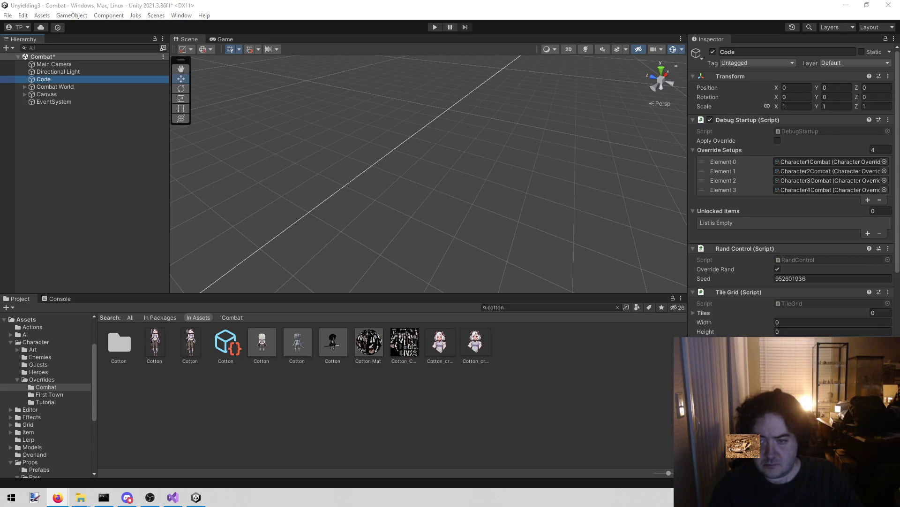
{"action": "left_click", "coordinate": [790, 190]}
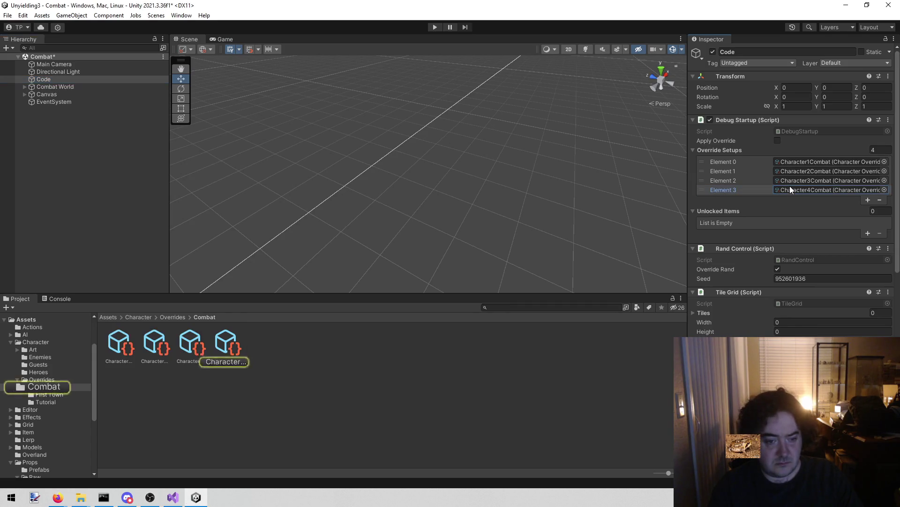
Add a Health Potion advantage to Character4Combat's override and start Play mode.
{"action": "left_click", "coordinate": [223, 346]}
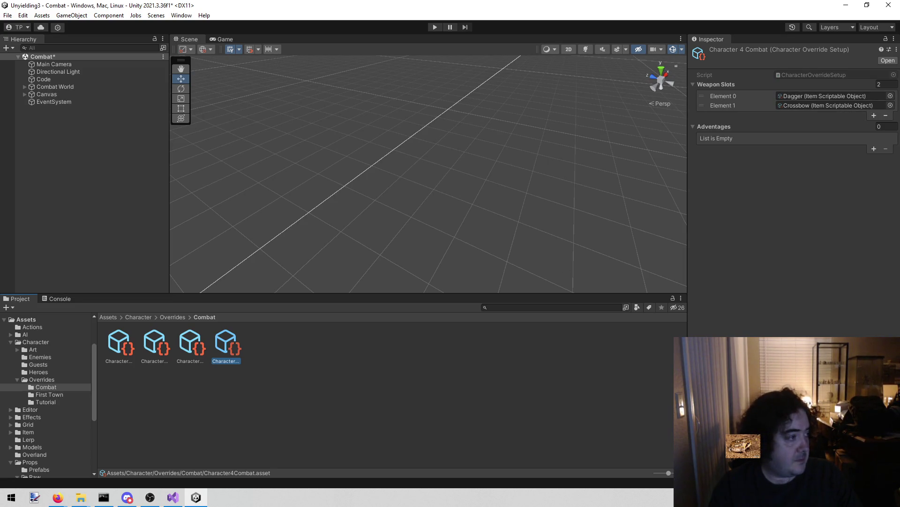
{"action": "key", "text": "alt+Tab"}
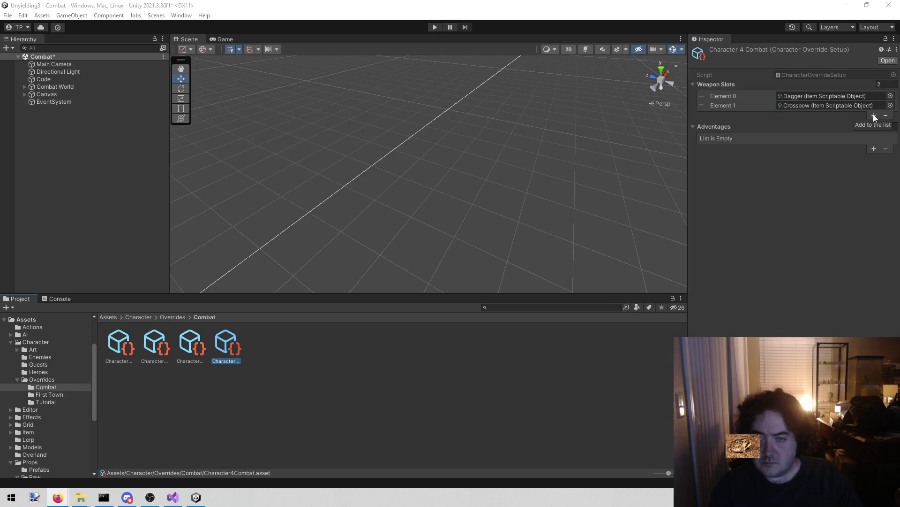
{"action": "left_click", "coordinate": [874, 148]}
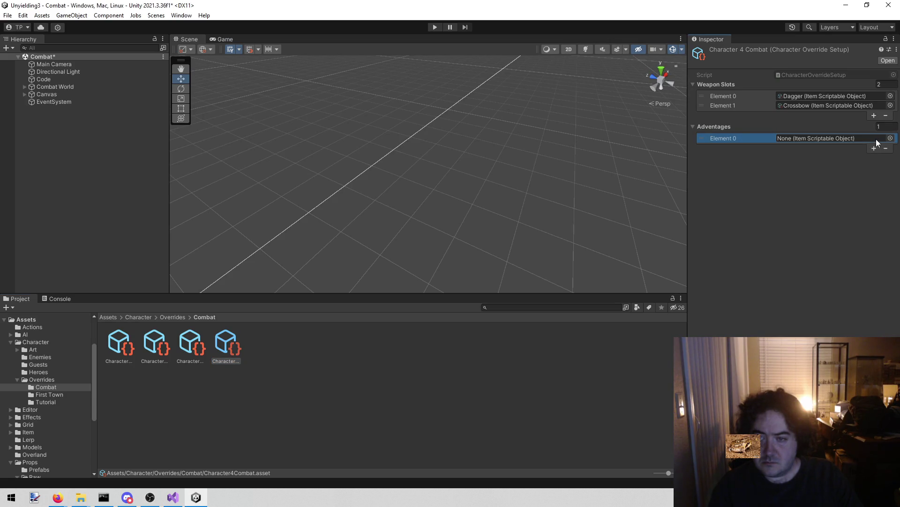
{"action": "left_click", "coordinate": [891, 138]}
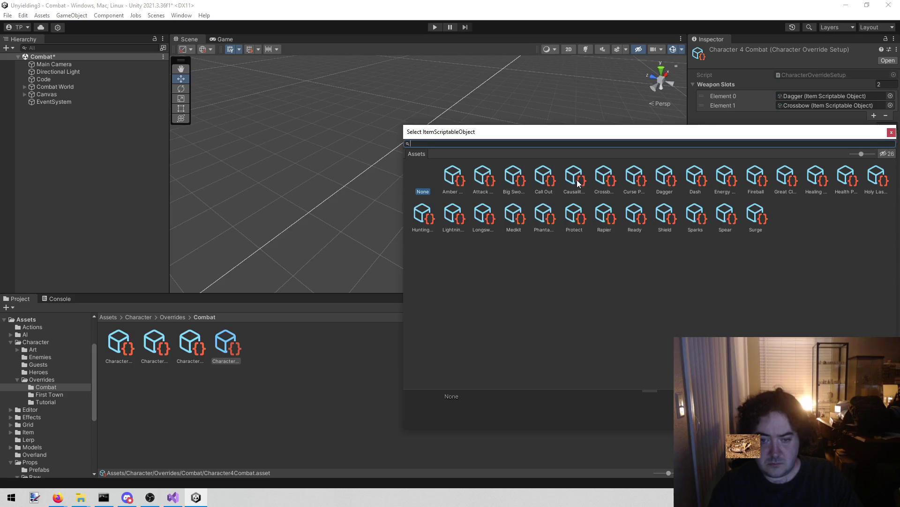
{"action": "type", "text": "h"}
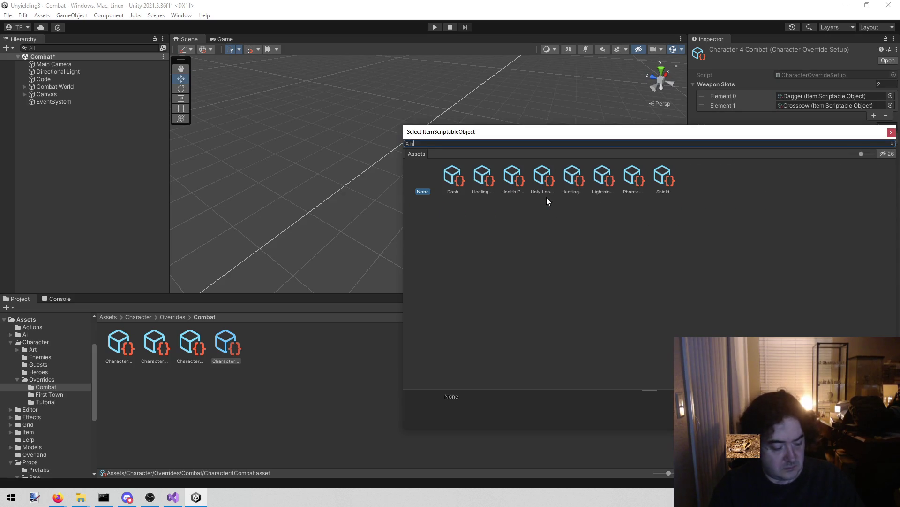
{"action": "type", "text": "eal"}
{"action": "double_click", "coordinate": [482, 176]}
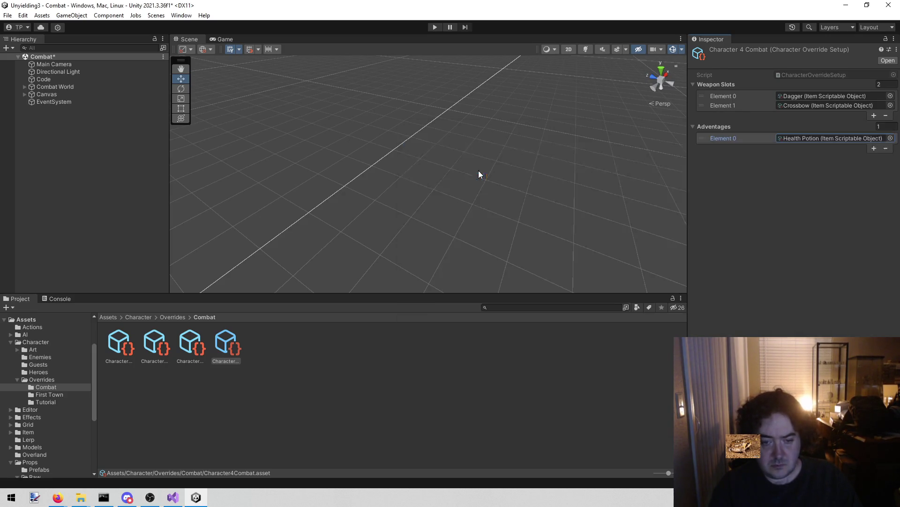
{"action": "left_click", "coordinate": [435, 27]}
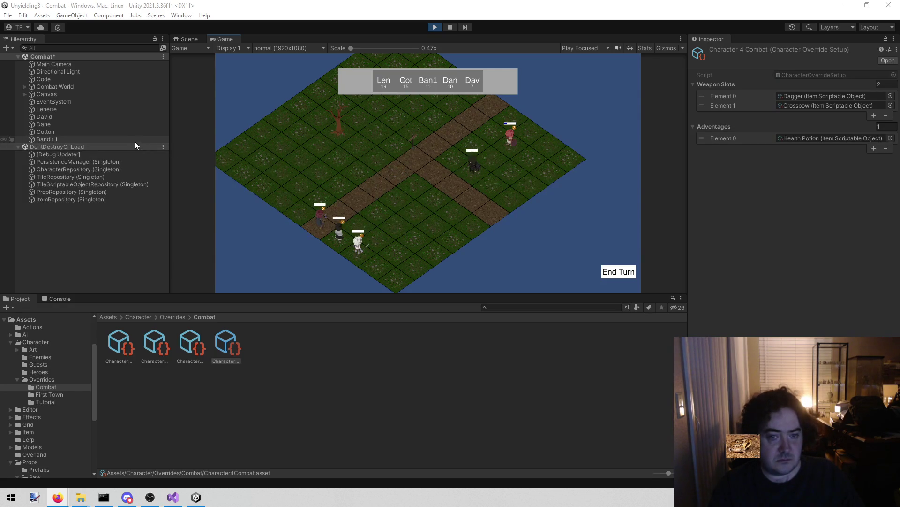
Check David's, Lenette's and Cotton's stats, then set Cotton's Current HP to 1.
{"action": "left_click", "coordinate": [111, 117]}
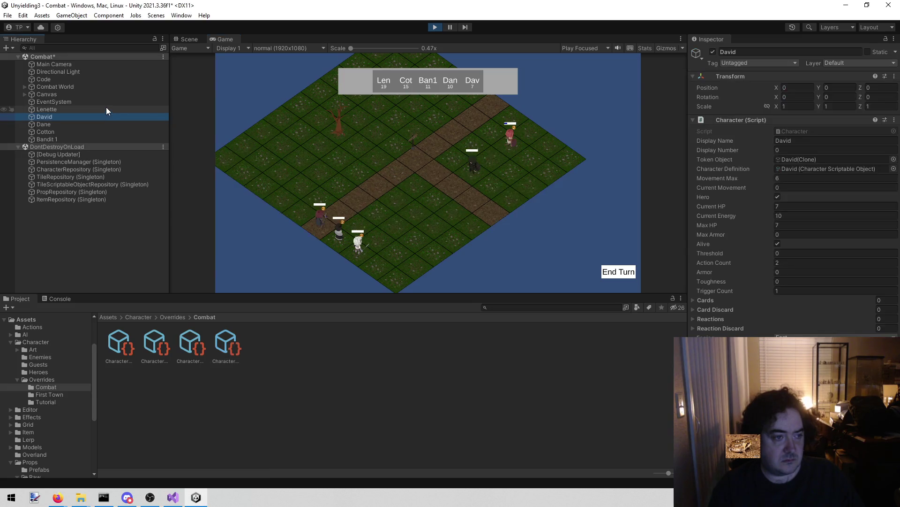
{"action": "left_click", "coordinate": [106, 108]}
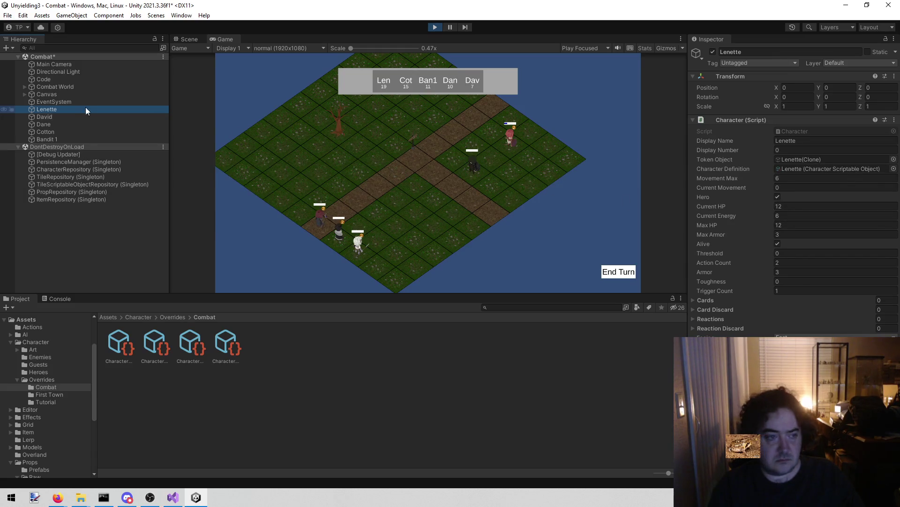
{"action": "left_click", "coordinate": [67, 134]}
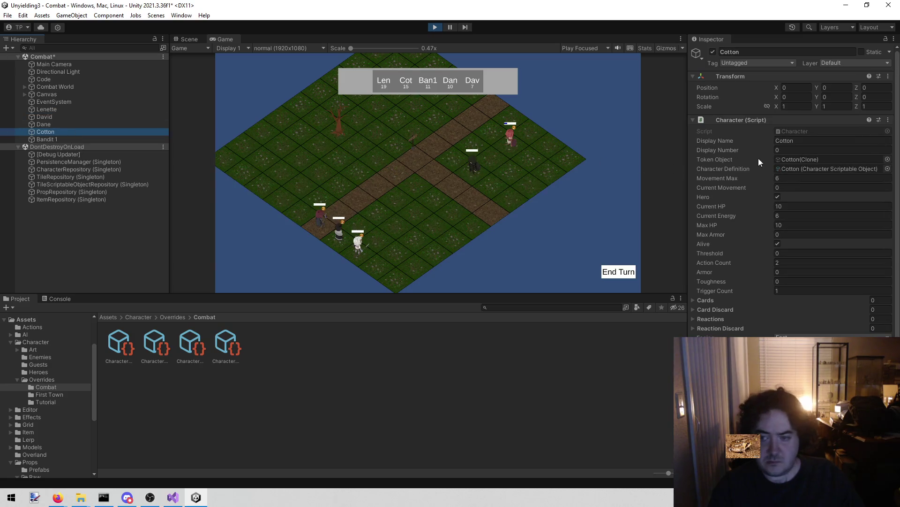
{"action": "type", "text": "1"}
End Lenette's turn, try Cotton's Drink action at 1 HP, and stop the play test.
{"action": "left_click", "coordinate": [624, 270]}
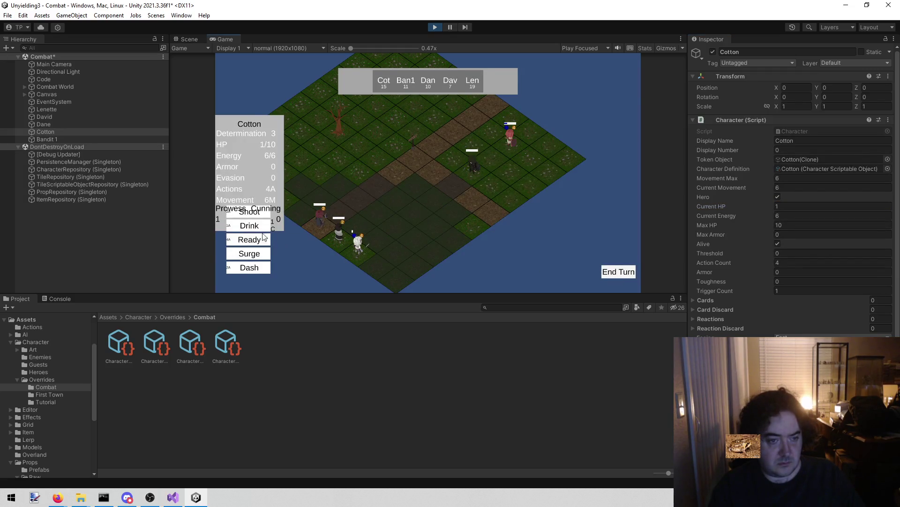
{"action": "left_click", "coordinate": [258, 227]}
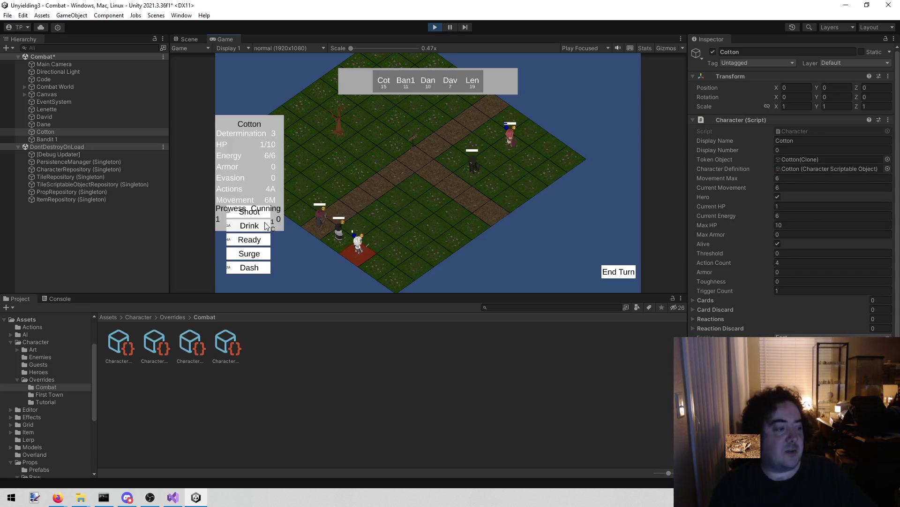
{"action": "left_click", "coordinate": [434, 27]}
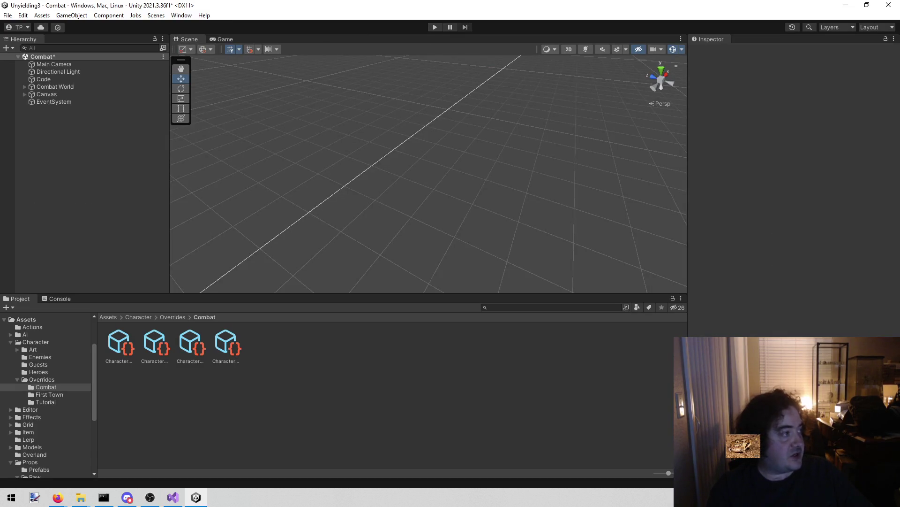
Return to the Unity editor and start another Combat scene play test.
{"action": "key", "text": "alt+Tab"}
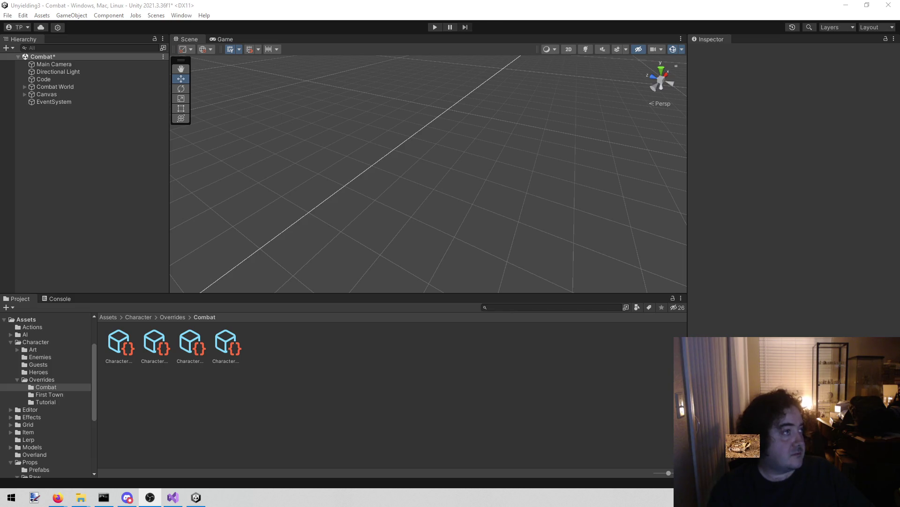
{"action": "key", "text": "alt+Tab"}
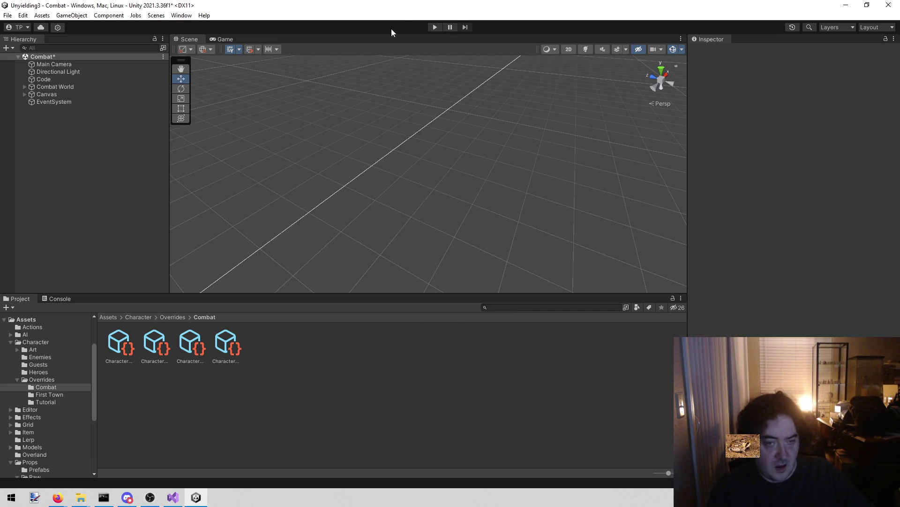
{"action": "left_click", "coordinate": [432, 27]}
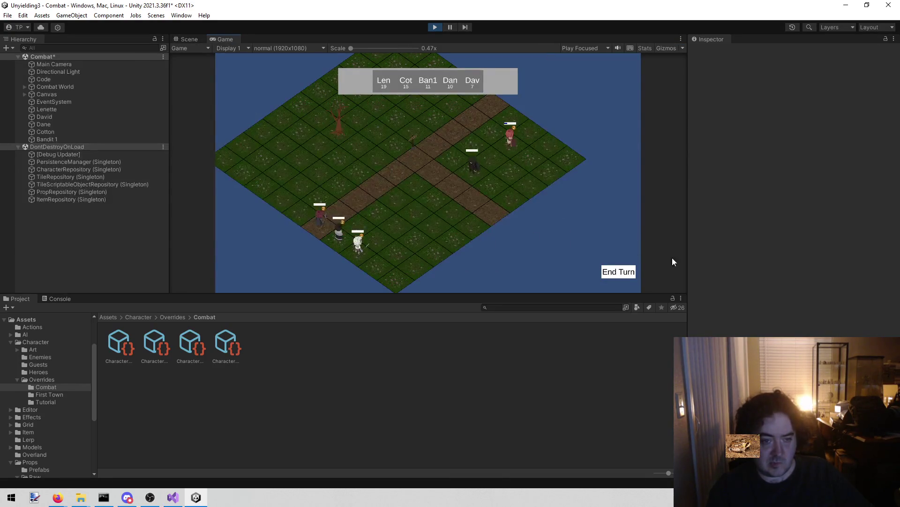
Advance past Lenette's turn to verify Cotton shows Drink at 10/10 HP, then stop playing.
{"action": "left_click", "coordinate": [619, 272]}
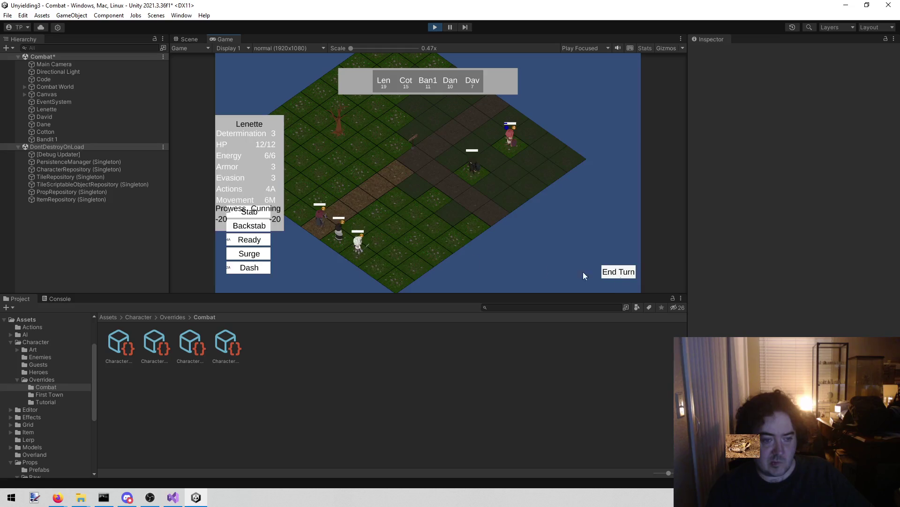
{"action": "left_click", "coordinate": [620, 273]}
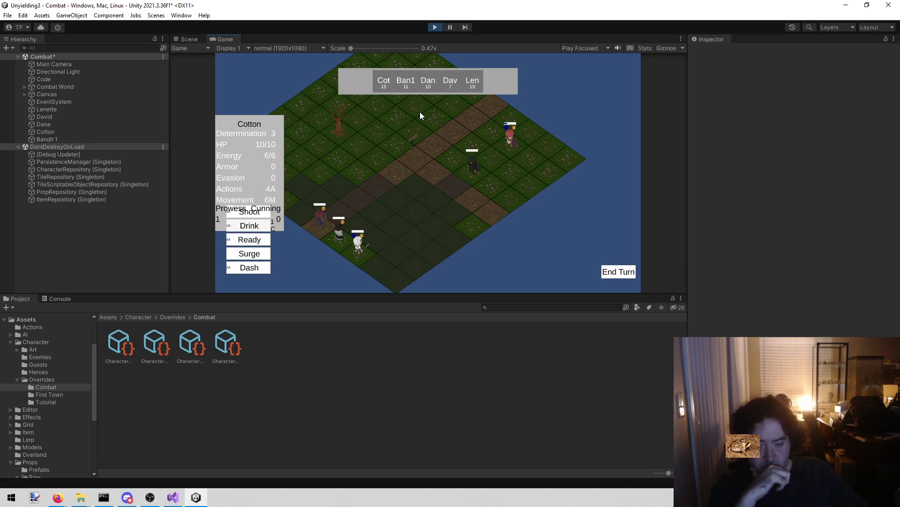
{"action": "left_click", "coordinate": [434, 27]}
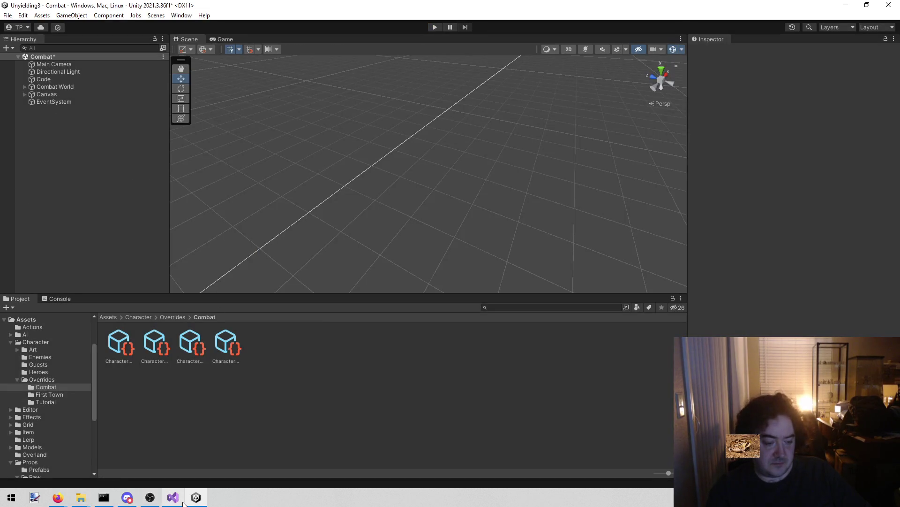
Delete the 'Ready is not instantly used' bug line from todo.txt in Visual Studio.
{"action": "left_click", "coordinate": [183, 502]}
{"action": "left_click", "coordinate": [32, 38]}
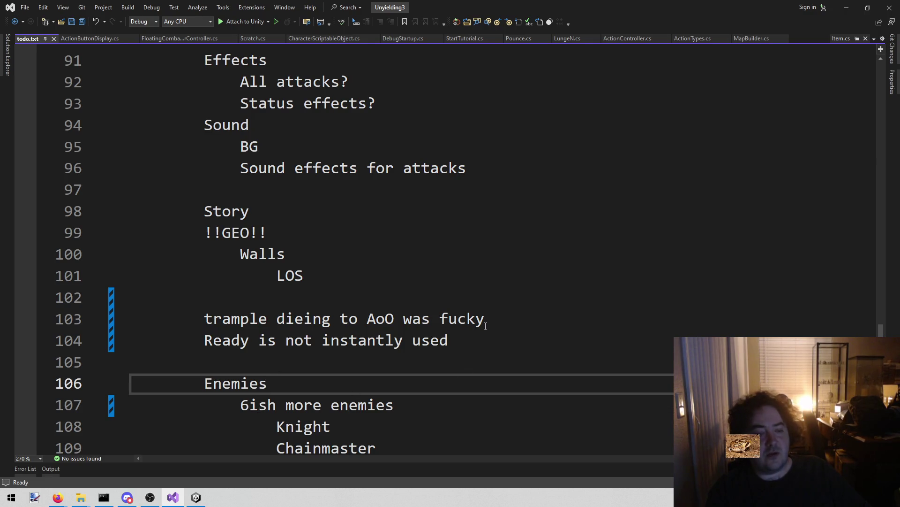
{"action": "left_click_drag", "start_coordinate": [486, 325], "coordinate": [376, 320]}
{"action": "mouse_move", "coordinate": [459, 341]}
{"action": "left_mouse_down"}
{"action": "mouse_move", "coordinate": [161, 319]}
{"action": "mouse_move", "coordinate": [122, 339]}
{"action": "mouse_move", "coordinate": [51, 337]}
{"action": "left_mouse_up"}
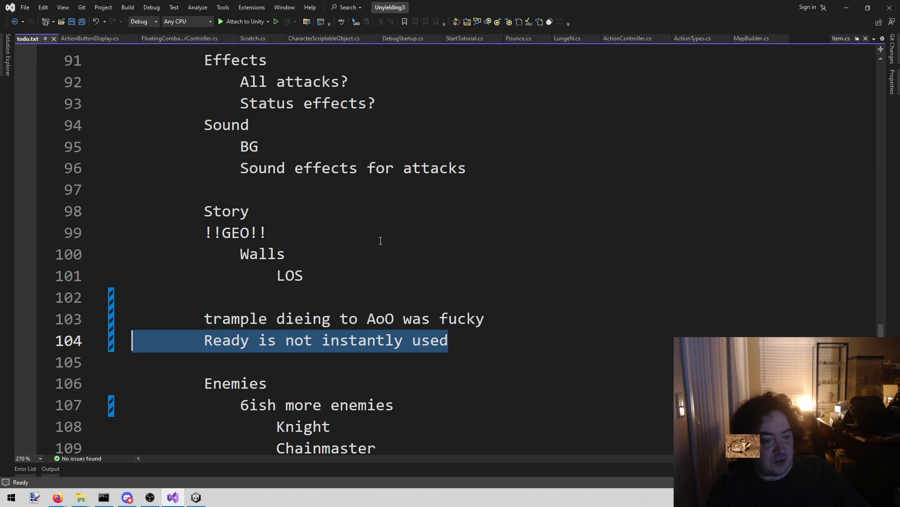
{"action": "key", "text": "BackSpace"}
{"action": "key", "text": "BackSpace"}
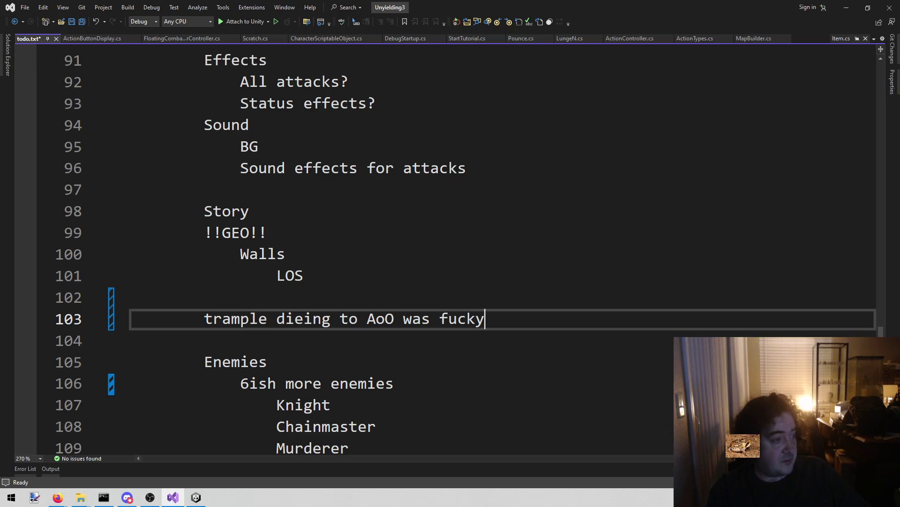
{"action": "key", "text": "alt+Tab"}
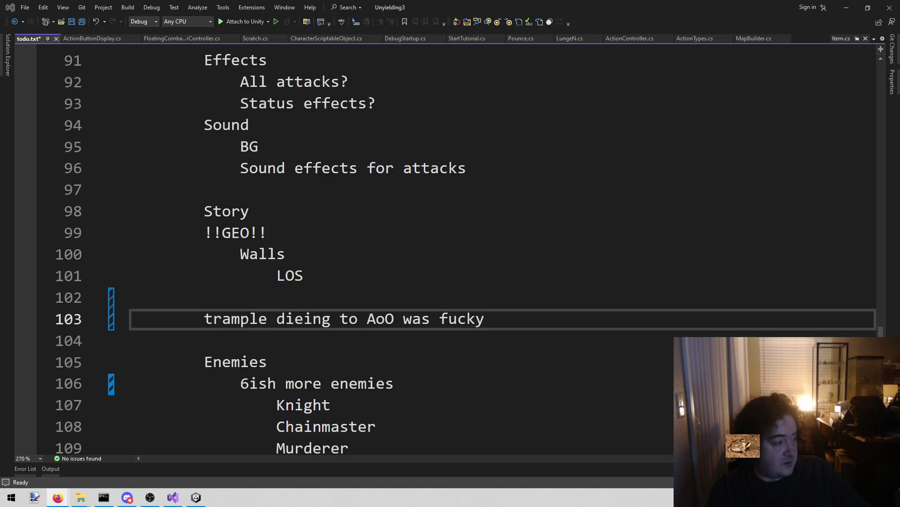
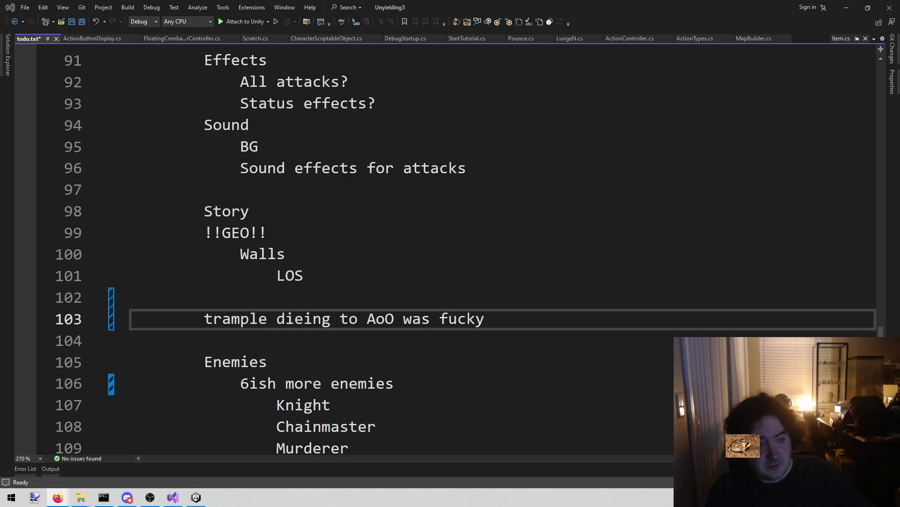
Save the to-do notes in todo.txt.
{"action": "key", "text": "ctrl+s"}
{"action": "left_click", "coordinate": [741, 211]}
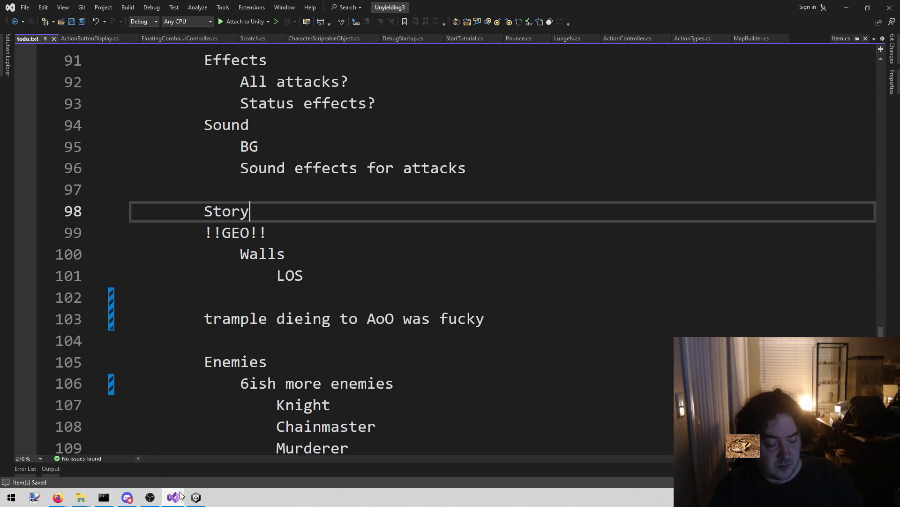
{"action": "left_click", "coordinate": [196, 497]}
{"action": "left_click", "coordinate": [173, 497]}
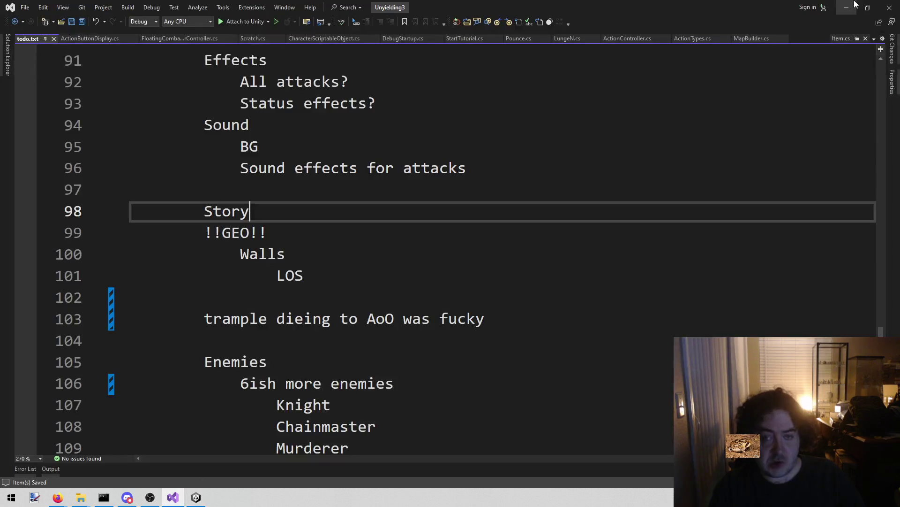
Open MapBuilder.cs and search it for 'band' to find the Bandit enemy entry.
{"action": "left_click", "coordinate": [759, 38]}
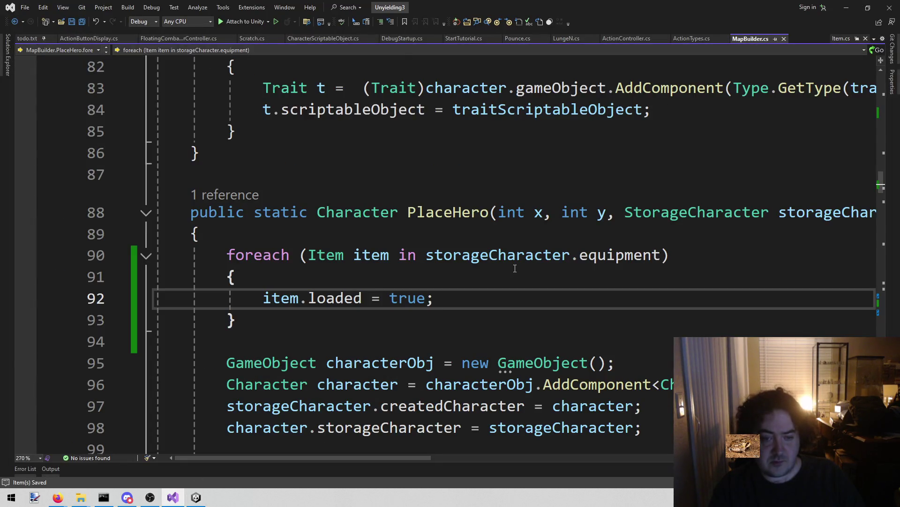
{"action": "scroll", "coordinate": [513, 269], "scroll_direction": "up", "scroll_amount": 9}
{"action": "scroll", "coordinate": [513, 269], "scroll_direction": "up", "scroll_amount": 4}
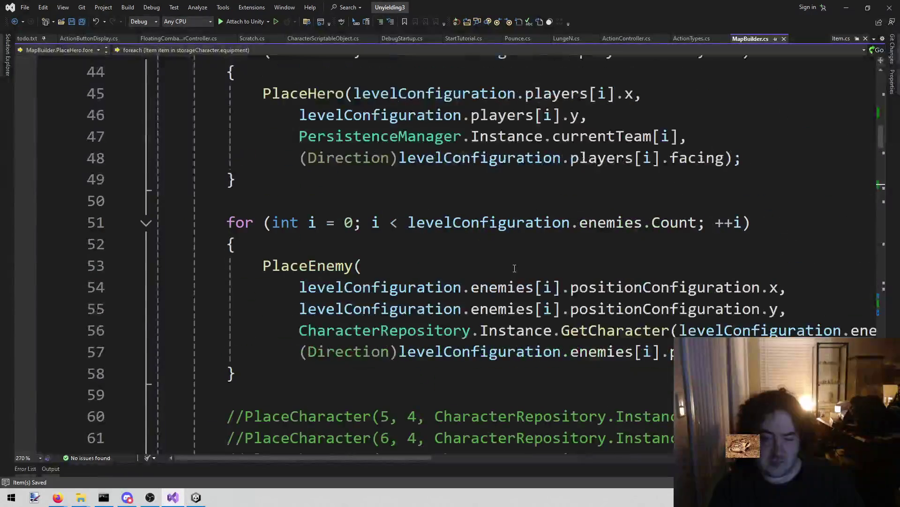
{"action": "scroll", "coordinate": [513, 269], "scroll_direction": "down", "scroll_amount": 4}
{"action": "scroll", "coordinate": [485, 299], "scroll_direction": "down", "scroll_amount": 20}
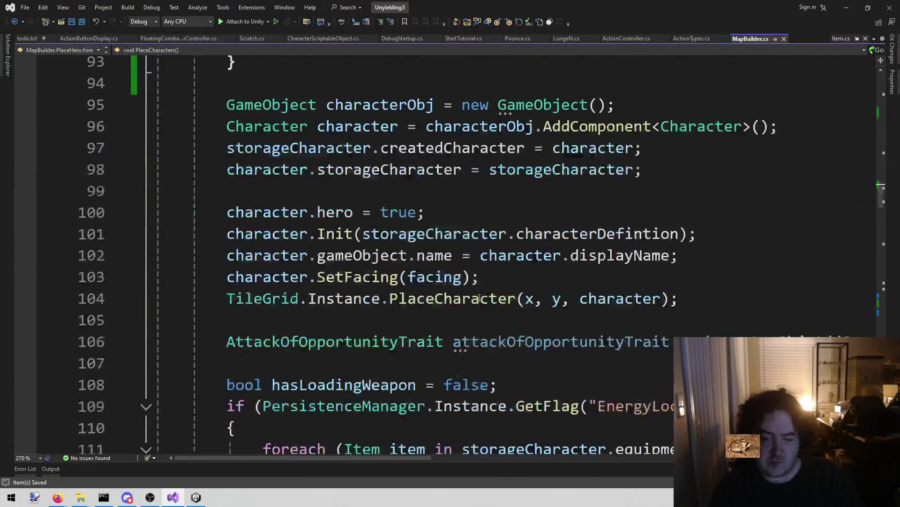
{"action": "scroll", "coordinate": [502, 289], "scroll_direction": "down", "scroll_amount": 5}
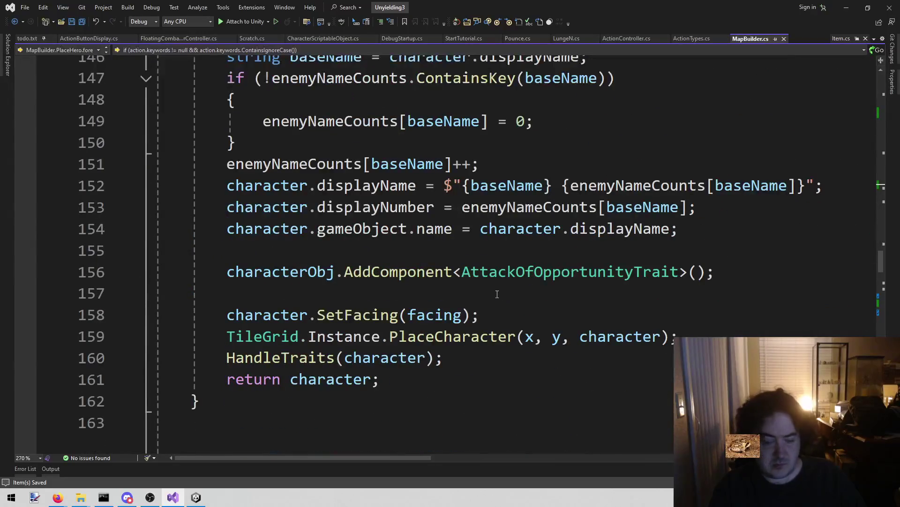
{"action": "key", "text": "ctrl+f"}
{"action": "type", "text": "band"}
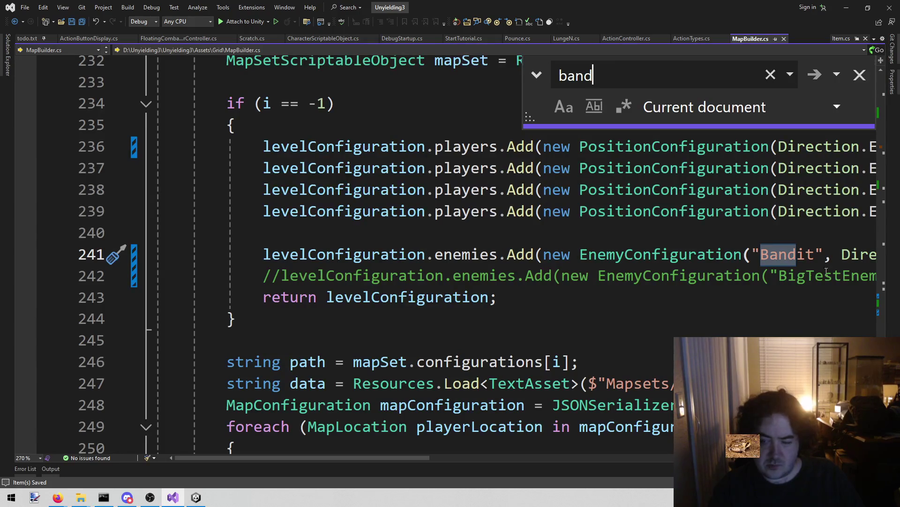
Replace 'Bandit' on line 241 with 'BigTestEnemy', copied from line 242.
{"action": "left_click", "coordinate": [770, 275]}
{"action": "key", "text": "ctrl+shift+Right"}
{"action": "key", "text": "ctrl+c"}
{"action": "key", "text": "Up"}
{"action": "key", "text": "ctrl+Left"}
{"action": "key", "text": "ctrl+Left"}
{"action": "key", "text": "ctrl+v"}
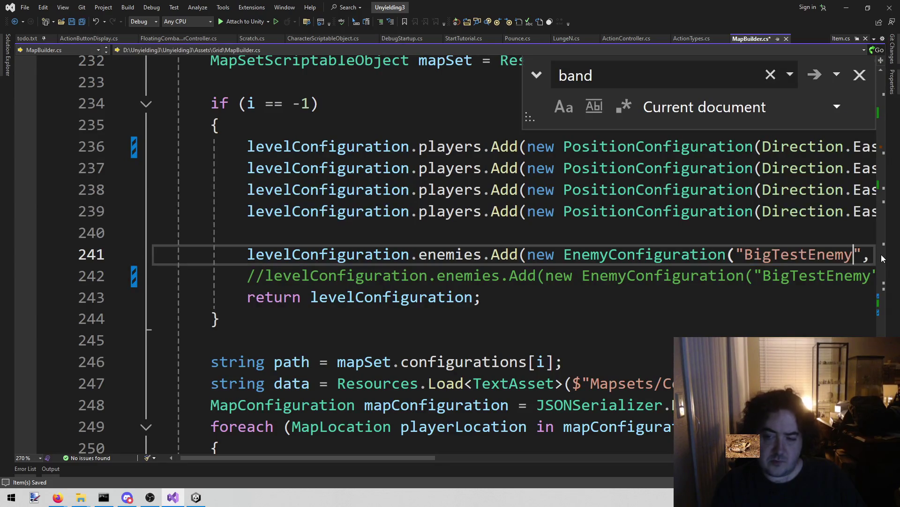
{"action": "key", "text": "End"}
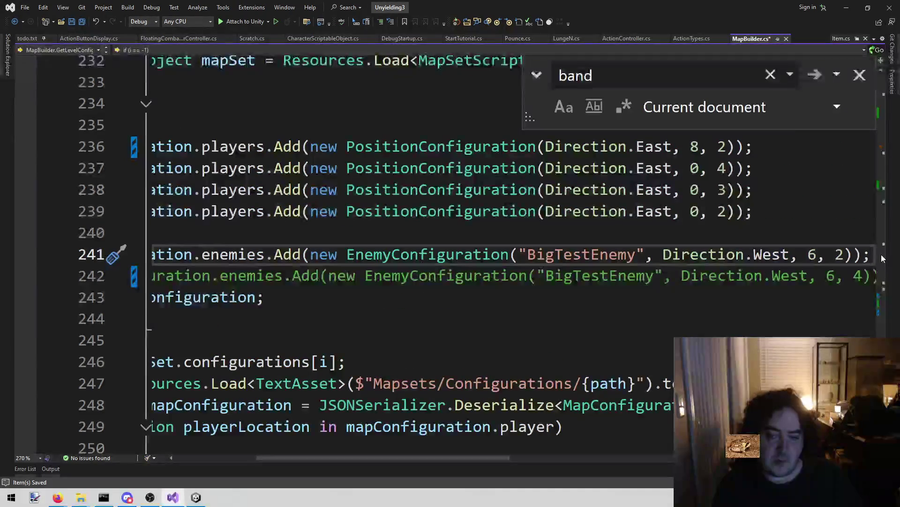
{"action": "key", "text": "Home"}
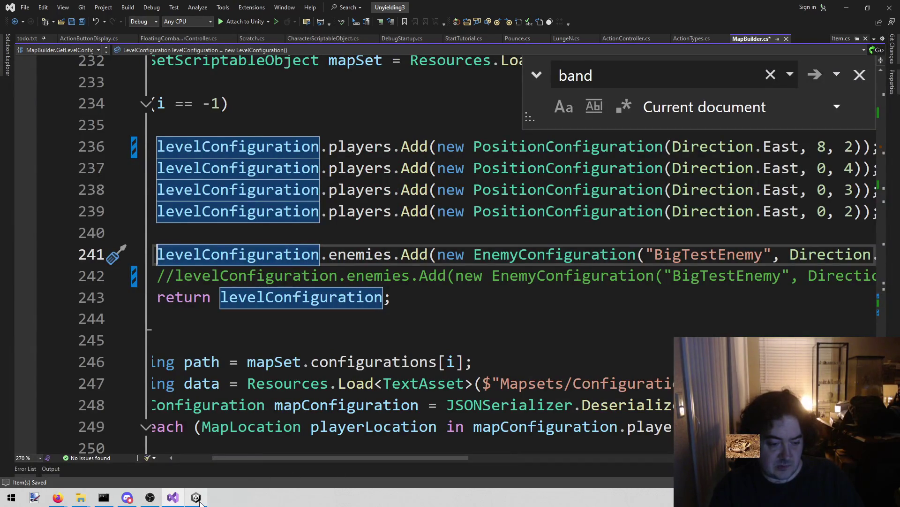
Stop the running game in Unity and bring Unity back so the edited scripts recompile.
{"action": "mouse_move", "coordinate": [195, 497]}
{"action": "left_click", "coordinate": [196, 452]}
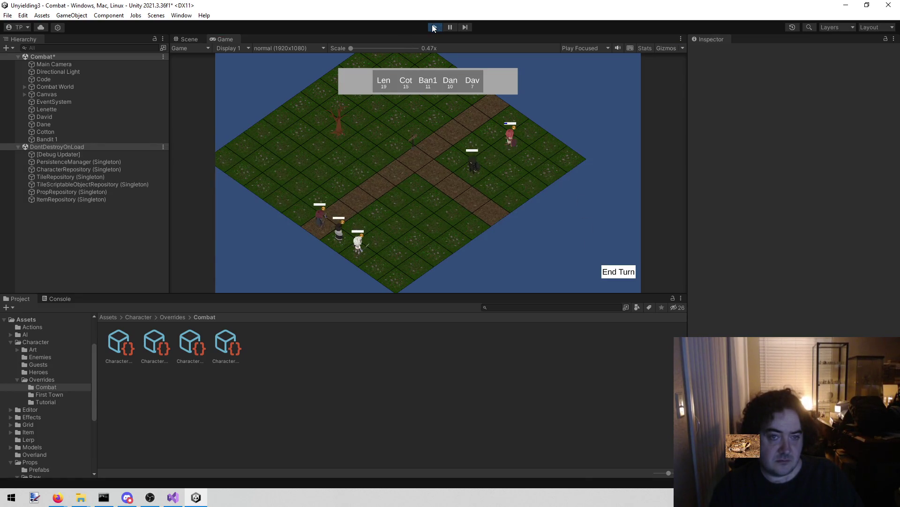
{"action": "left_click", "coordinate": [432, 28]}
{"action": "key", "text": "alt+Tab"}
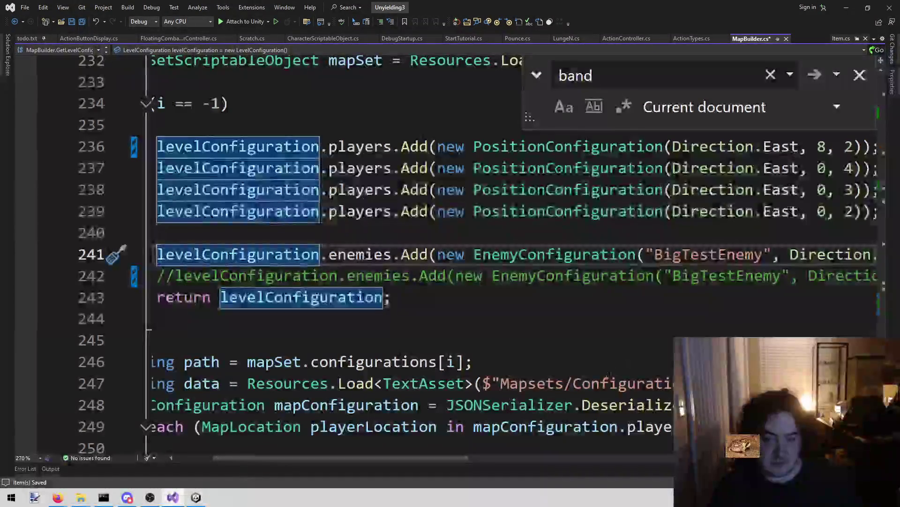
{"action": "left_click", "coordinate": [616, 289]}
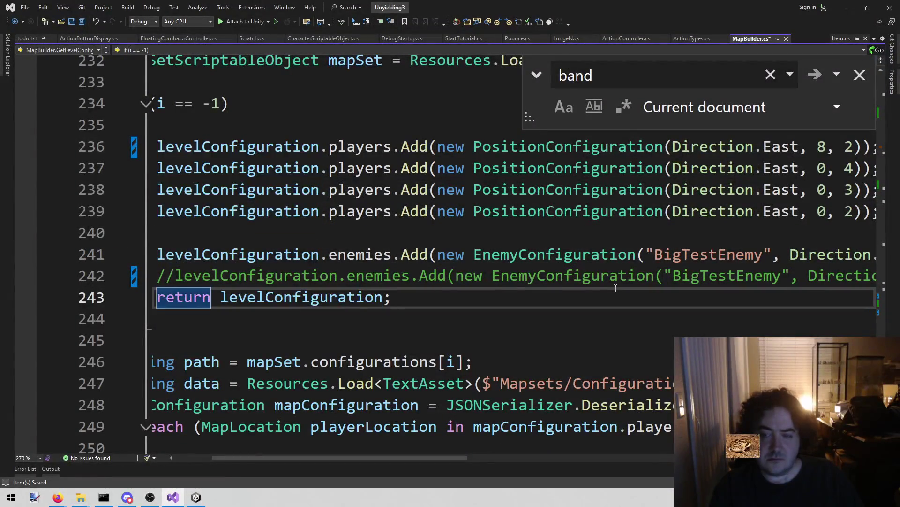
{"action": "left_click", "coordinate": [196, 497]}
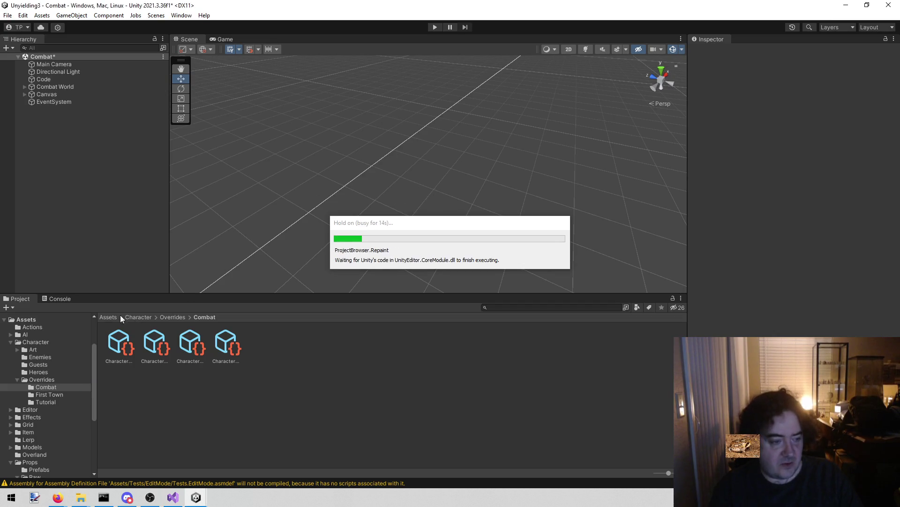
Inspect the BigTestEnemy asset and its card list in Assets/Character/Enemies, then run the game with Ctrl+P.
{"action": "left_click", "coordinate": [41, 357]}
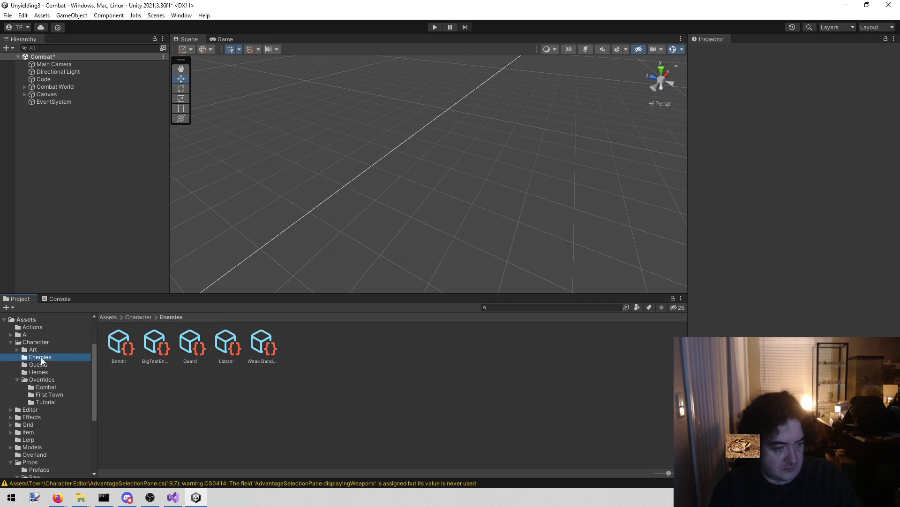
{"action": "left_click", "coordinate": [141, 341]}
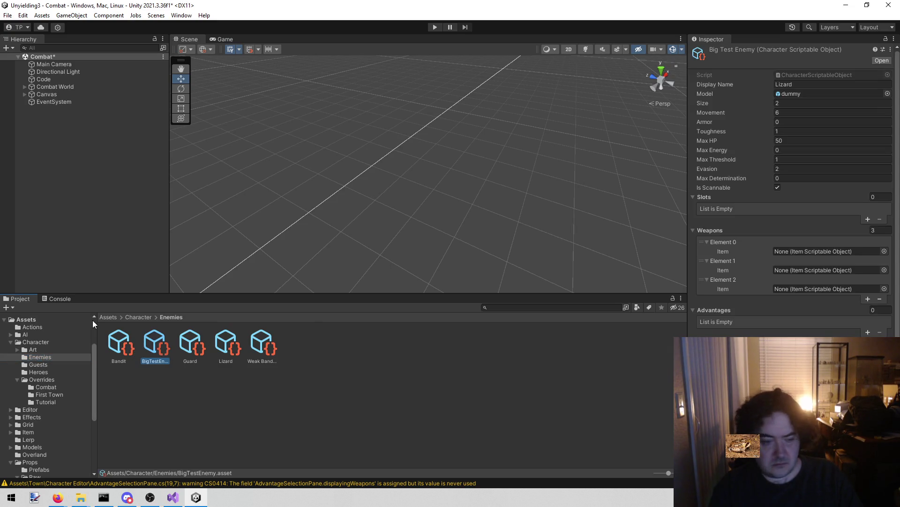
{"action": "scroll", "coordinate": [822, 206], "scroll_direction": "down", "scroll_amount": 2}
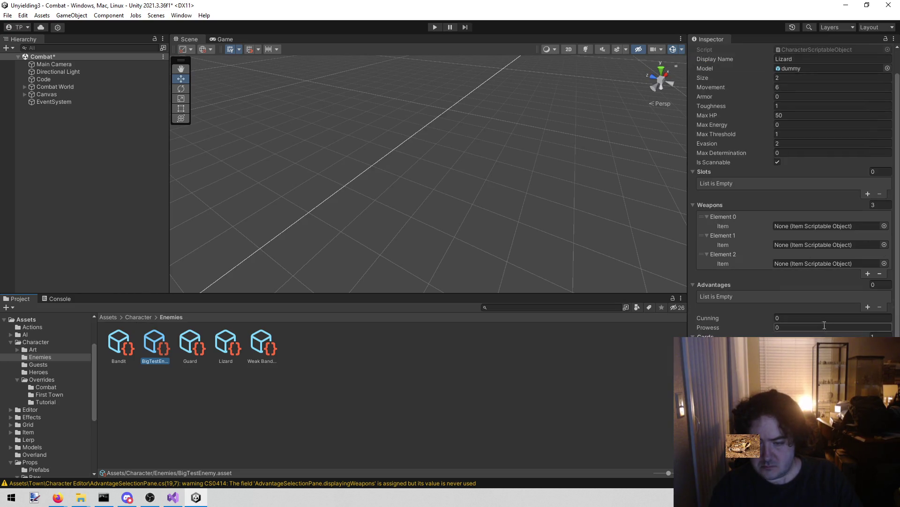
{"action": "left_click", "coordinate": [884, 357]}
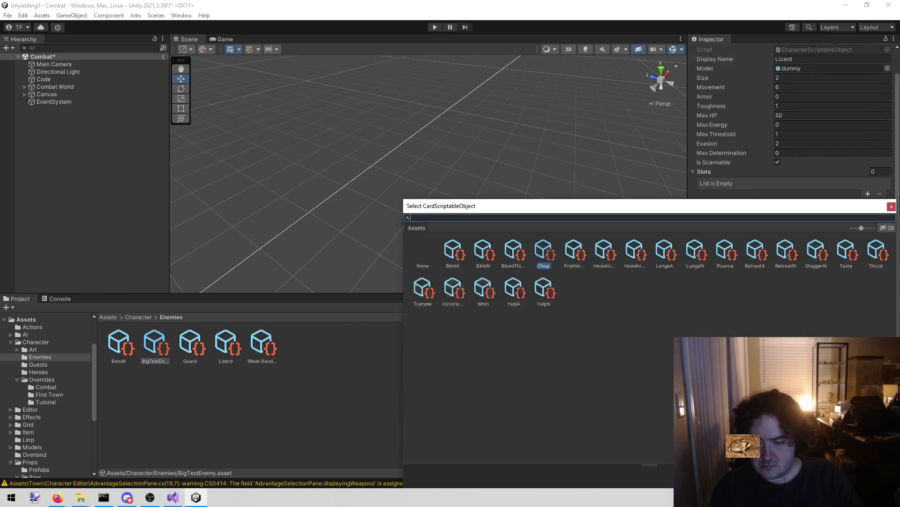
{"action": "key", "text": "ctrl+p"}
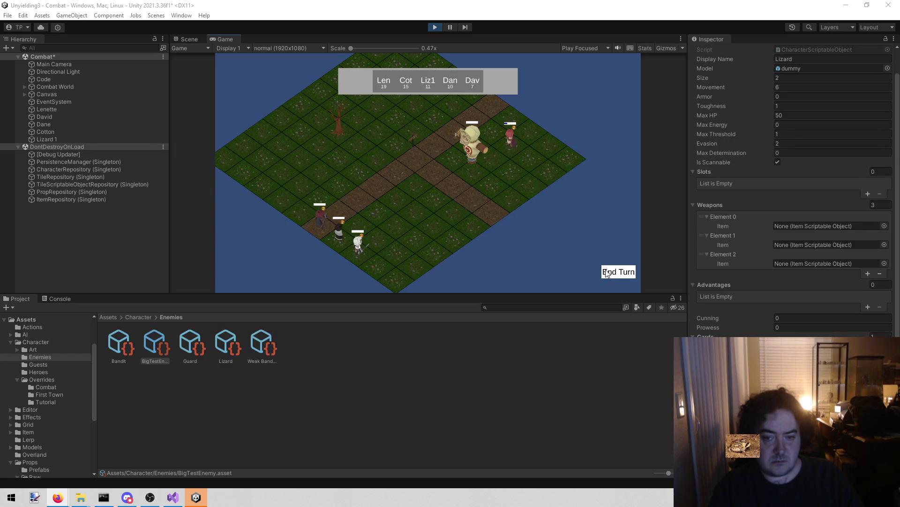
End the first turn and set Lizard 1's Current HP to 1 in the Inspector.
{"action": "left_click", "coordinate": [606, 273]}
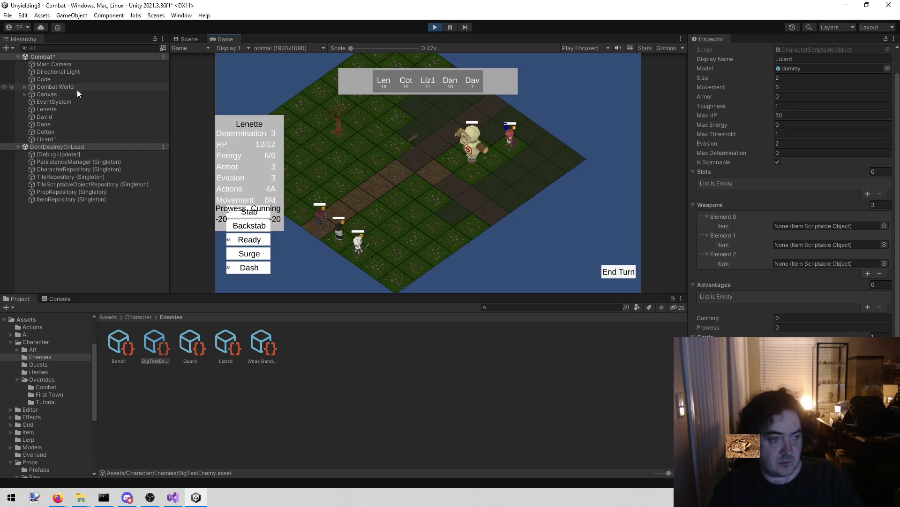
{"action": "left_click", "coordinate": [66, 137]}
{"action": "left_click", "coordinate": [792, 207]}
{"action": "type", "text": "1"}
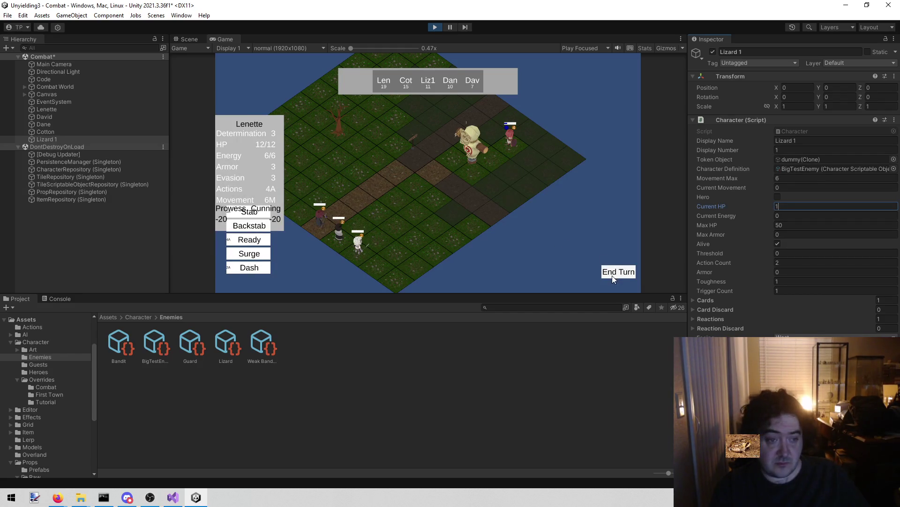
End turns until Lizard 1's Trample draws fatal attacks of opportunity, then stop the game.
{"action": "left_click", "coordinate": [612, 274]}
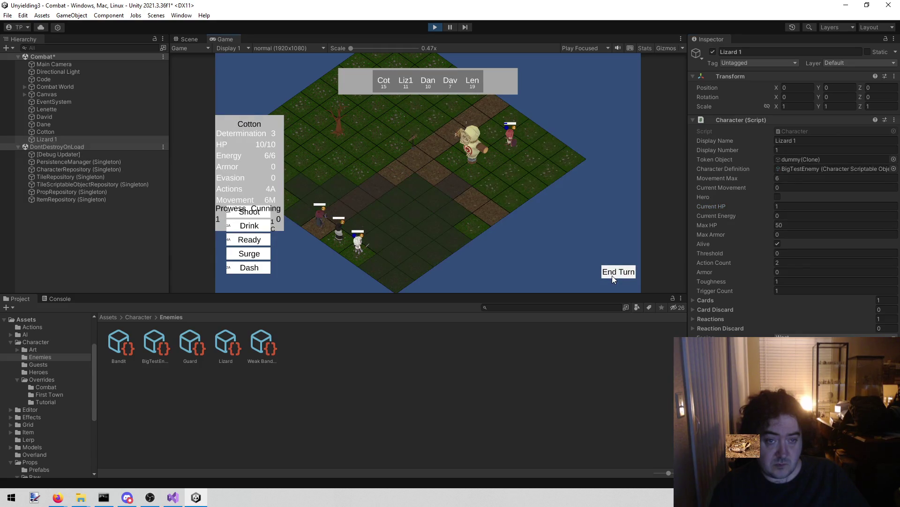
{"action": "left_click", "coordinate": [612, 275]}
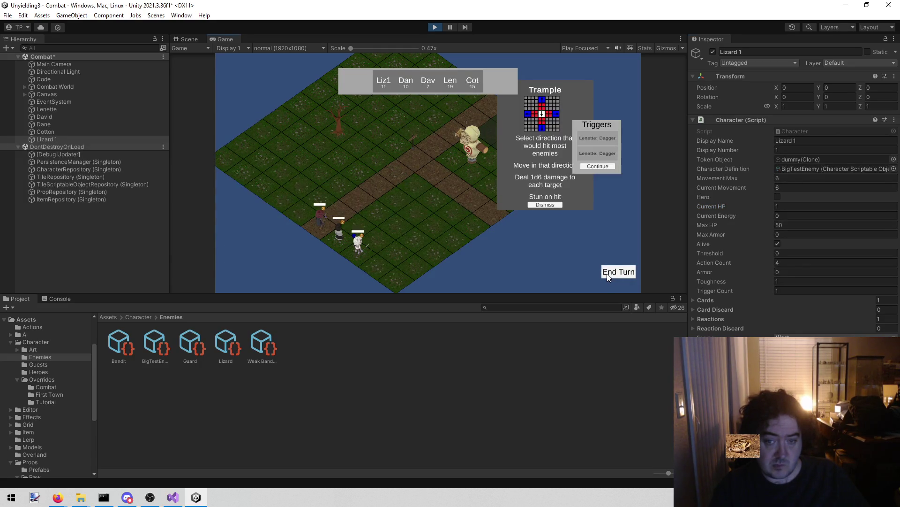
{"action": "left_click", "coordinate": [603, 141]}
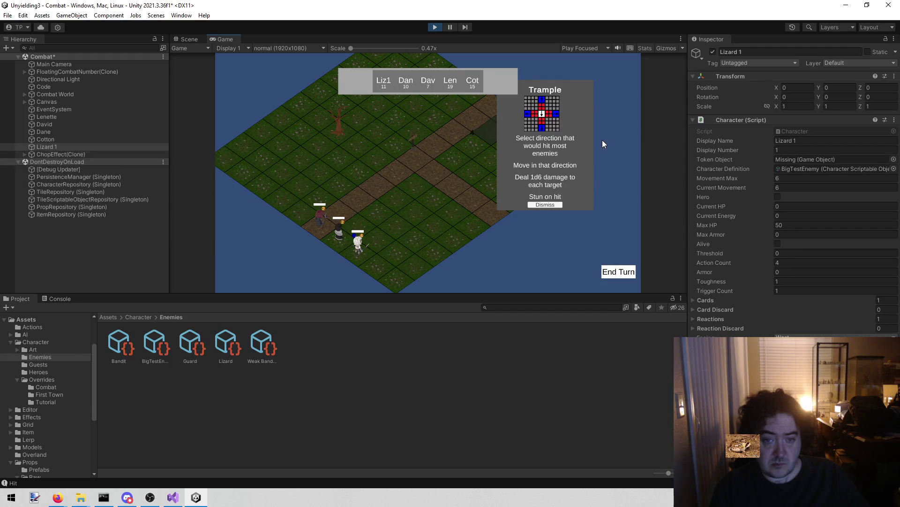
{"action": "left_click", "coordinate": [556, 203]}
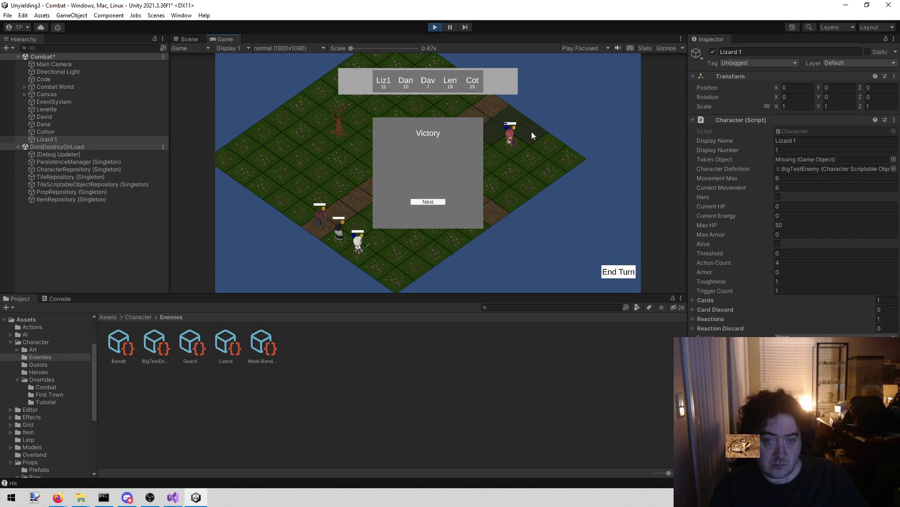
{"action": "left_click", "coordinate": [613, 269]}
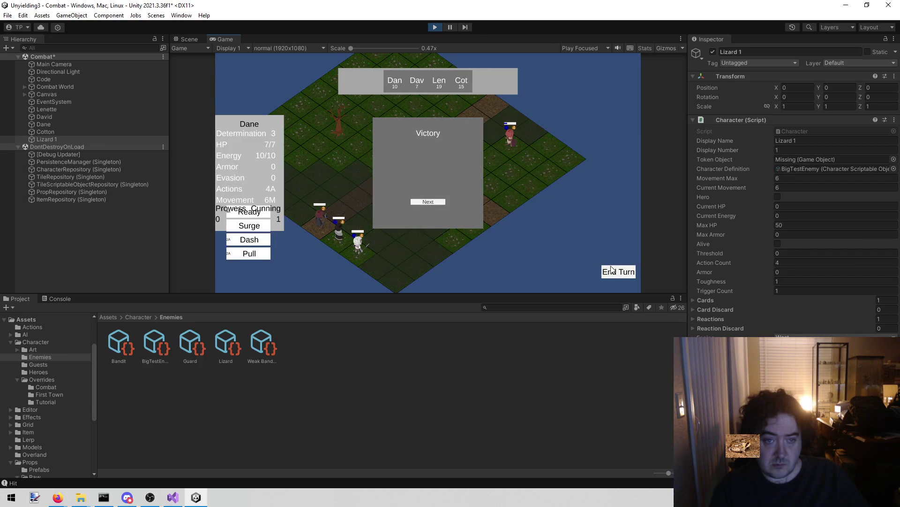
{"action": "left_click", "coordinate": [432, 26]}
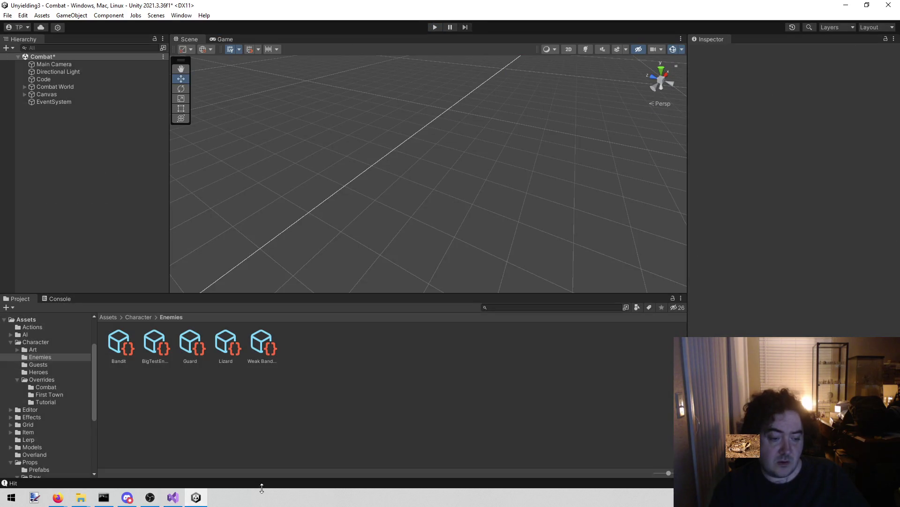
{"action": "left_click", "coordinate": [173, 497]}
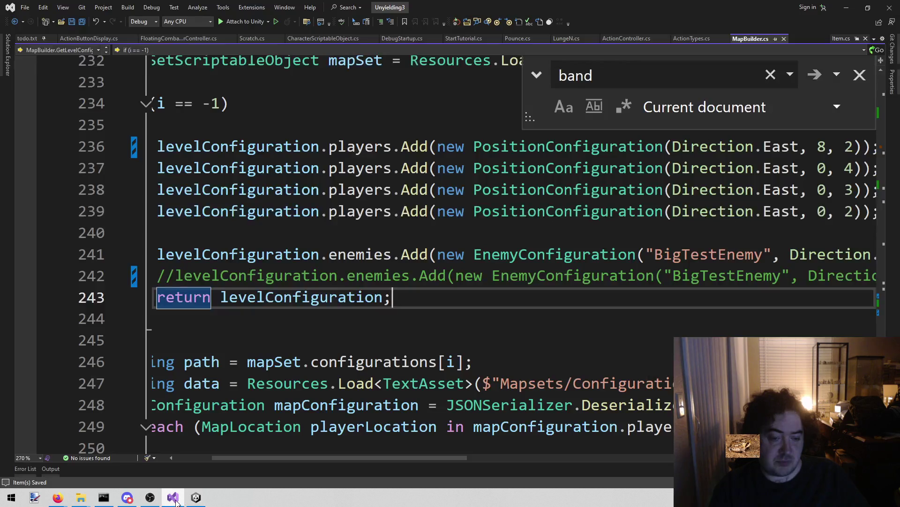
Uncomment the second BigTestEnemy on line 242, change its y from 4 to 8, and save.
{"action": "left_click", "coordinate": [165, 287]}
{"action": "key", "text": "ctrl+k"}
{"action": "key", "text": "ctrl+u"}
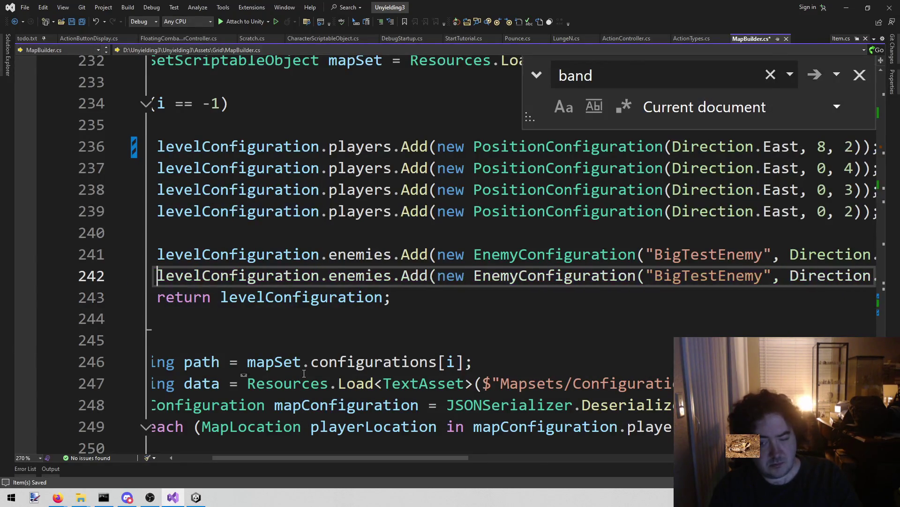
{"action": "scroll", "coordinate": [427, 462], "scroll_direction": "right", "scroll_amount": 2}
{"action": "scroll", "coordinate": [426, 462], "scroll_direction": "right", "scroll_amount": 3}
{"action": "double_click", "coordinate": [586, 276]}
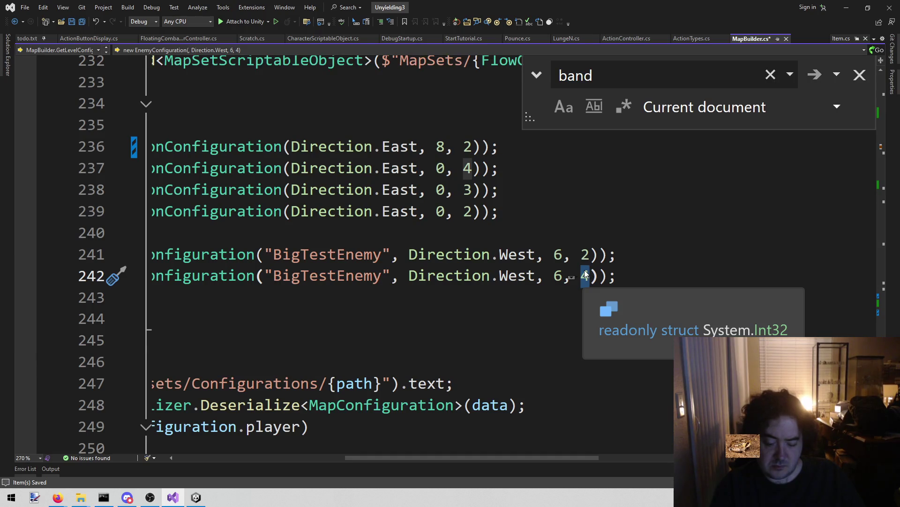
{"action": "type", "text": "8"}
{"action": "key", "text": "ctrl+s"}
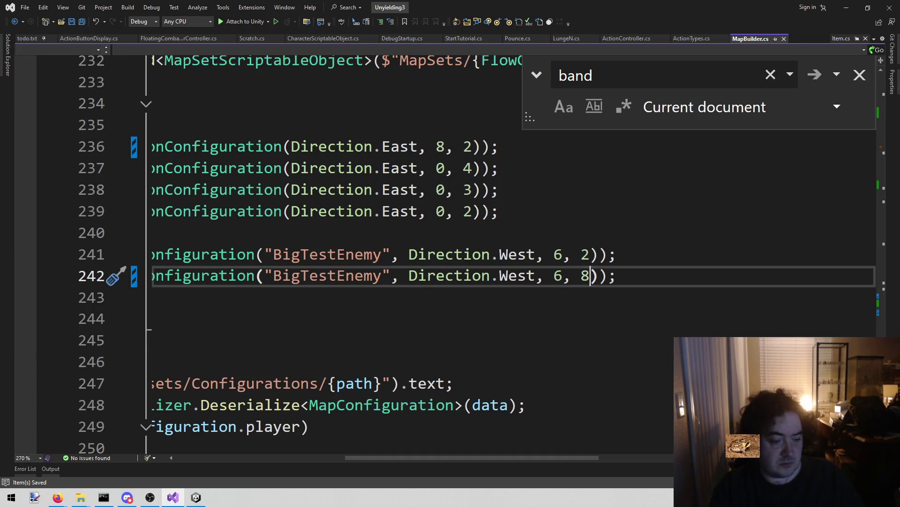
{"action": "left_click", "coordinate": [196, 497]}
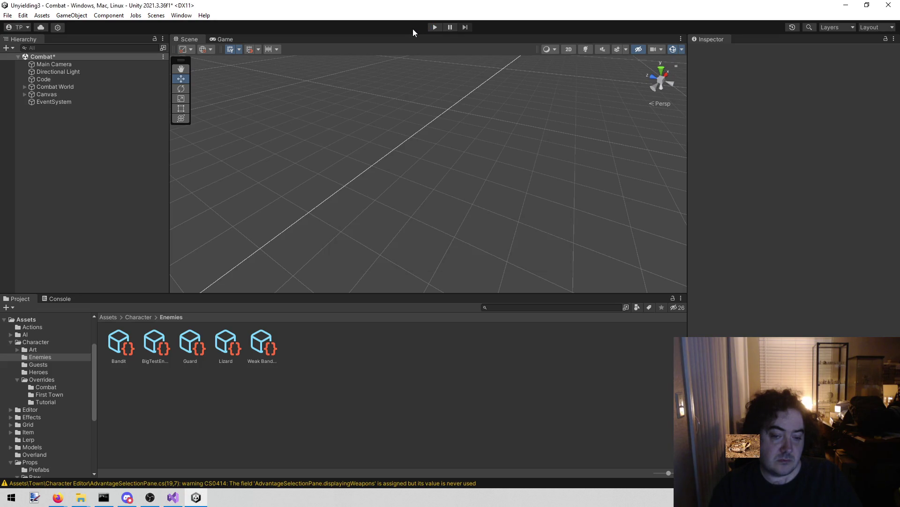
Start the combat level and set Lizard 1's Current HP to 1.
{"action": "left_click", "coordinate": [434, 28]}
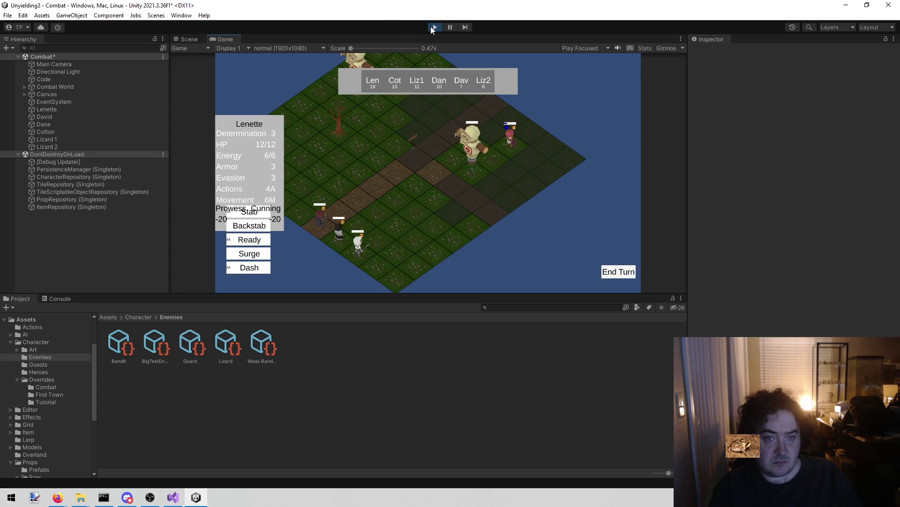
{"action": "left_click", "coordinate": [62, 147]}
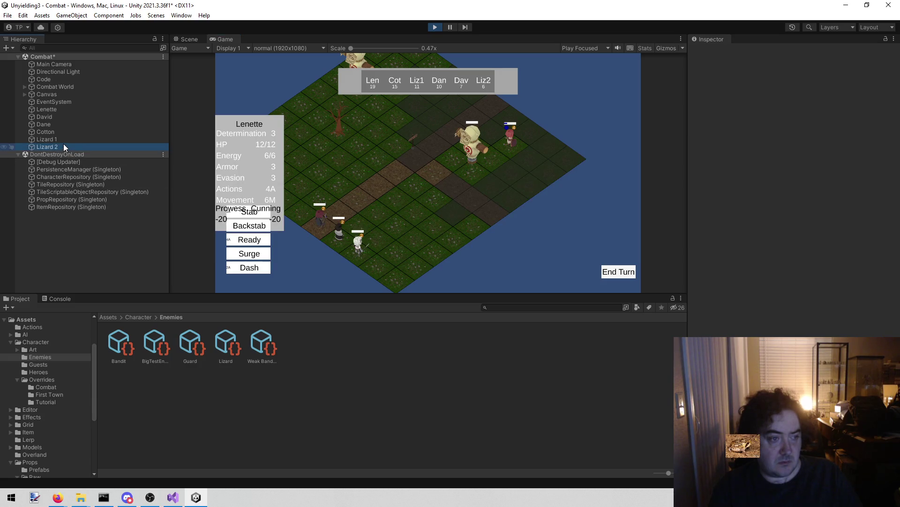
{"action": "left_click", "coordinate": [59, 139]}
{"action": "left_click", "coordinate": [828, 208]}
{"action": "type", "text": "1"}
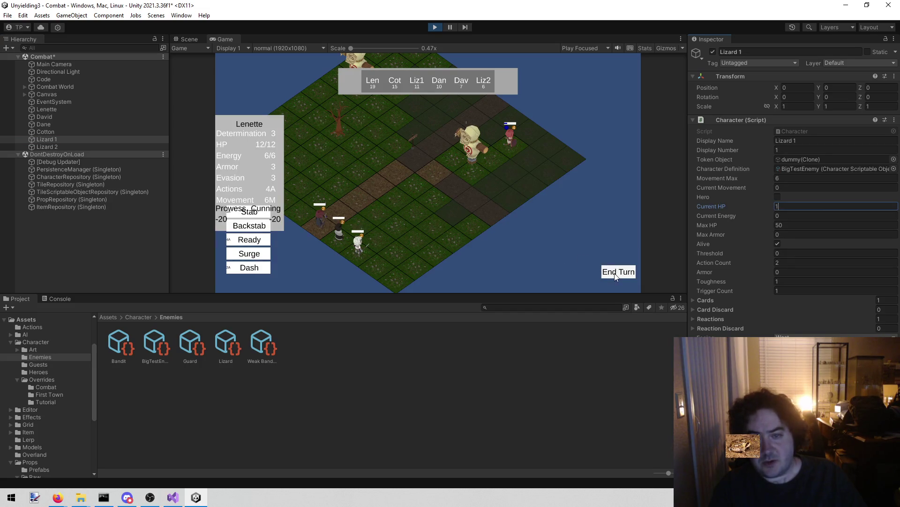
End turns until Lizard 1 tramples, continuing past the dagger triggers and dismissing the Trample description.
{"action": "left_click", "coordinate": [616, 275]}
{"action": "left_click", "coordinate": [616, 272]}
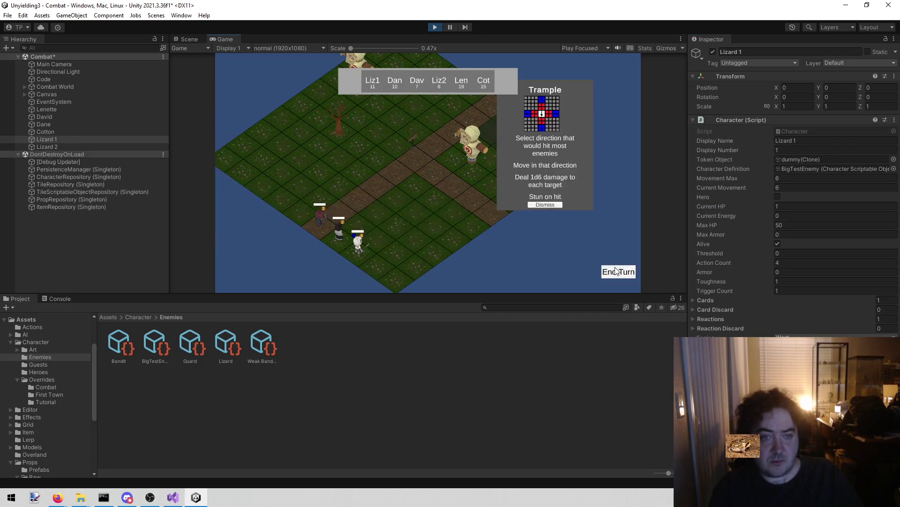
{"action": "left_click", "coordinate": [544, 204]}
{"action": "left_click", "coordinate": [605, 133]}
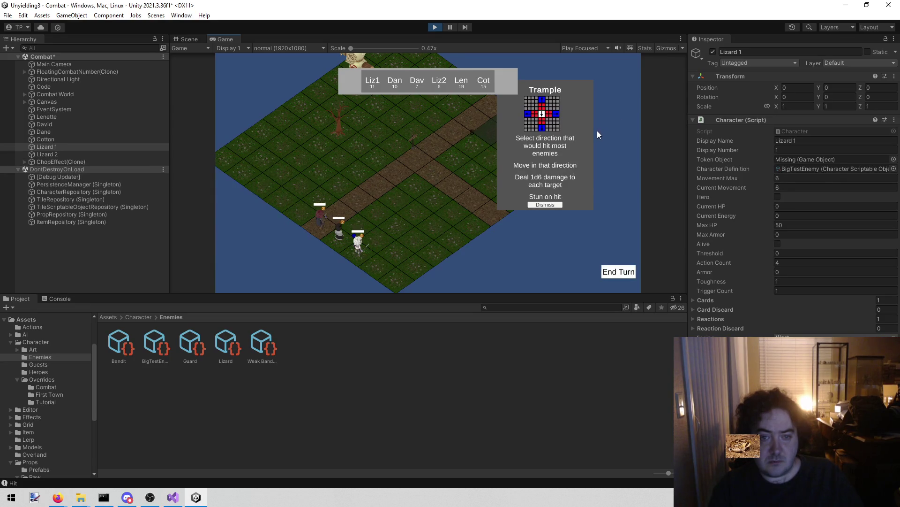
{"action": "left_click", "coordinate": [552, 204]}
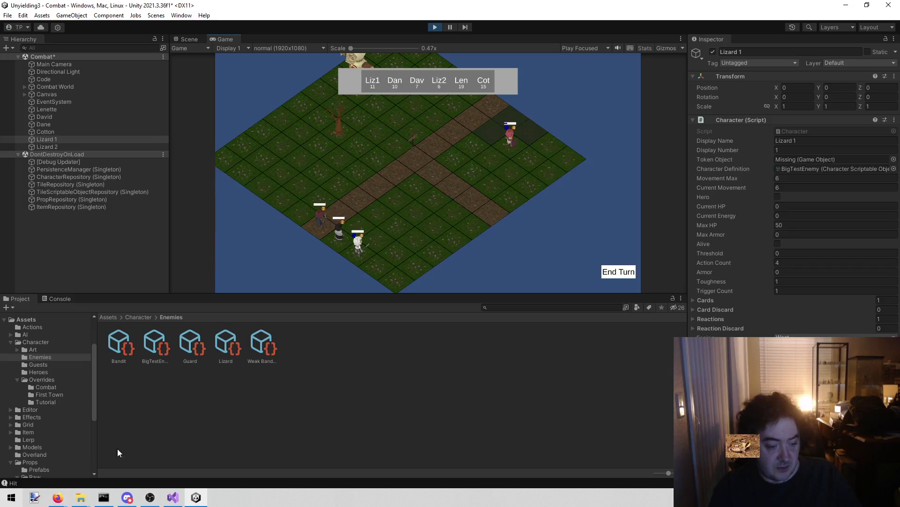
{"action": "left_click", "coordinate": [173, 497]}
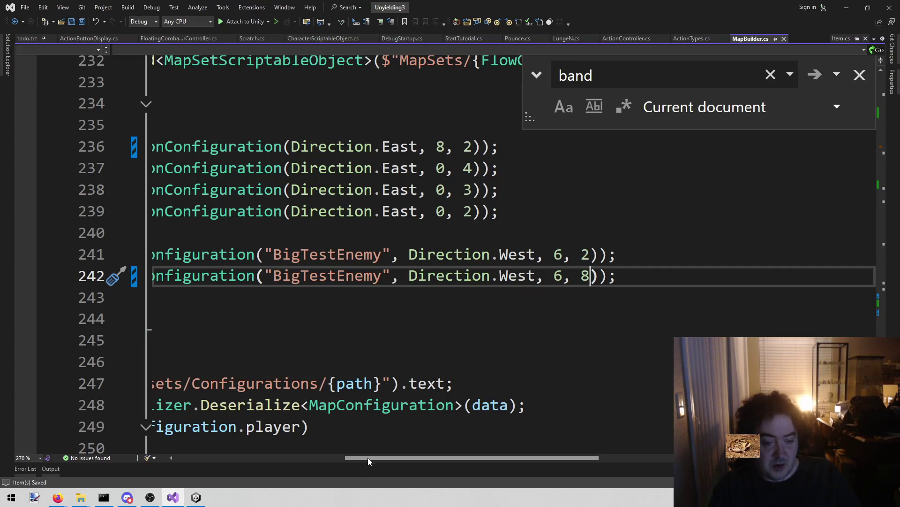
Close the 'band' search in MapBuilder.cs and filter Open File in Solution for 'action'.
{"action": "left_click_drag", "start_coordinate": [365, 459], "coordinate": [194, 459]}
{"action": "left_click", "coordinate": [859, 75]}
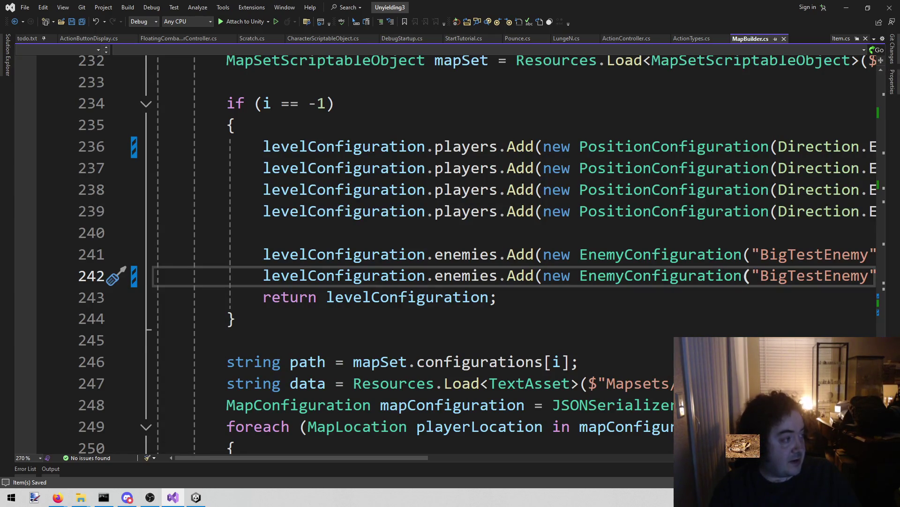
{"action": "key", "text": "alt+Tab"}
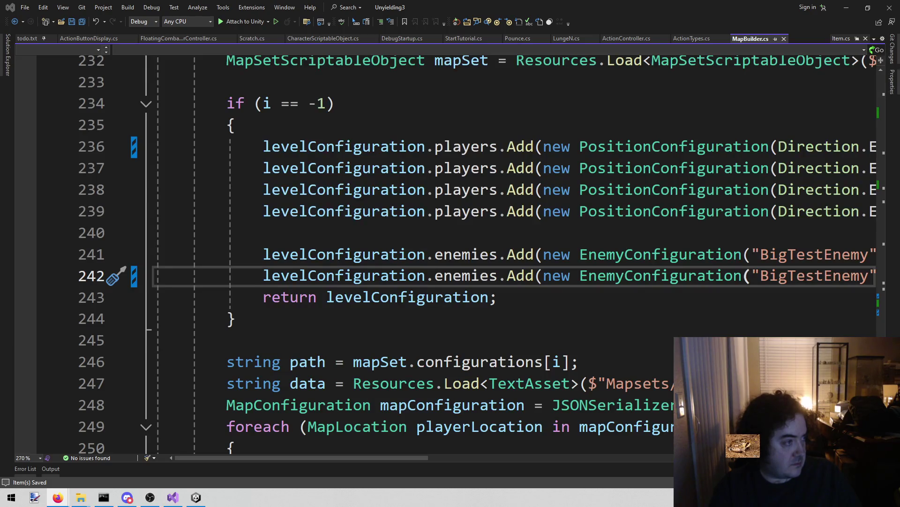
{"action": "mouse_move", "coordinate": [365, 303]}
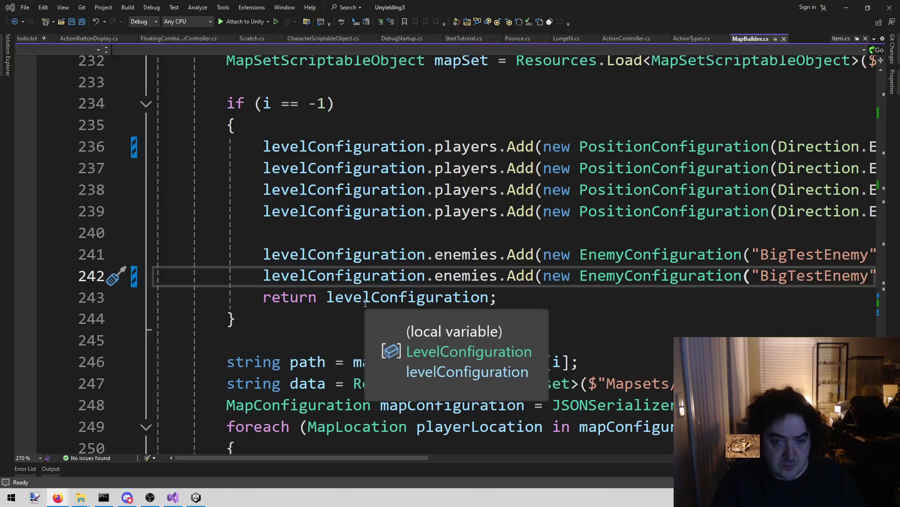
{"action": "left_click", "coordinate": [414, 272]}
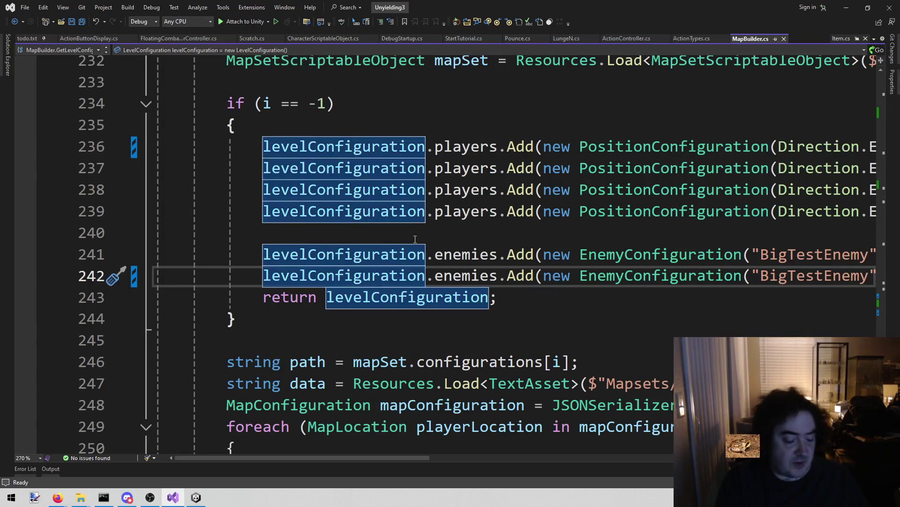
{"action": "key", "text": "alt+shift+o"}
{"action": "type", "text": "action"}
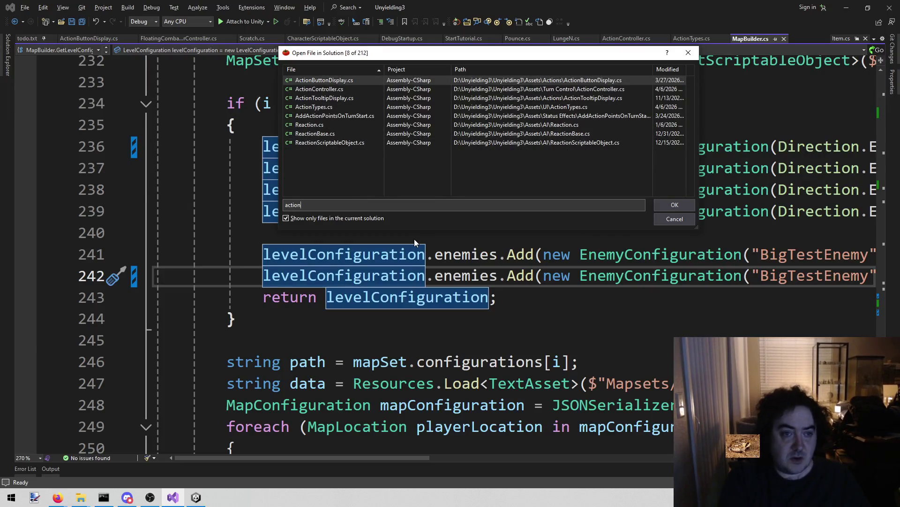
Open ActionController.cs and search for 'abandon', selecting the Abandon() call on line 419.
{"action": "key", "text": "Down"}
{"action": "key", "text": "Return"}
{"action": "key", "text": "ctrl+f"}
{"action": "type", "text": "a"}
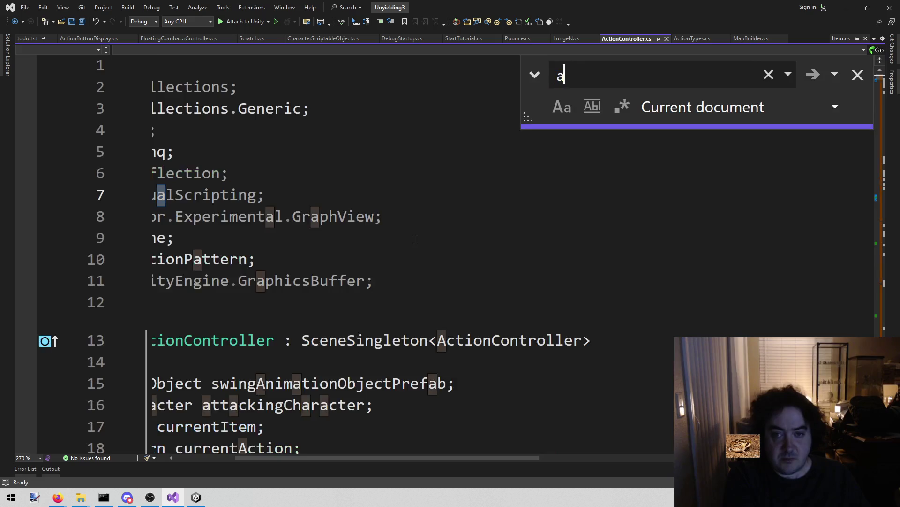
{"action": "type", "text": "bandon"}
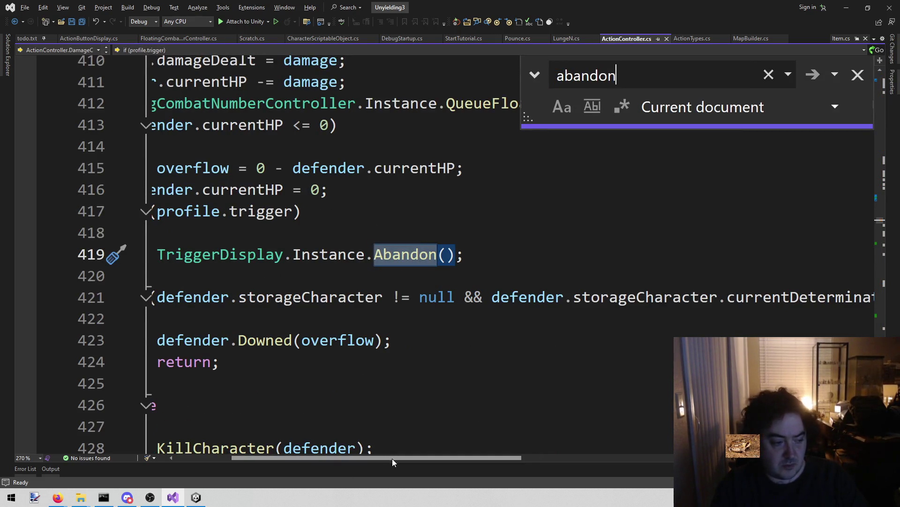
{"action": "left_click_drag", "start_coordinate": [393, 460], "coordinate": [334, 458]}
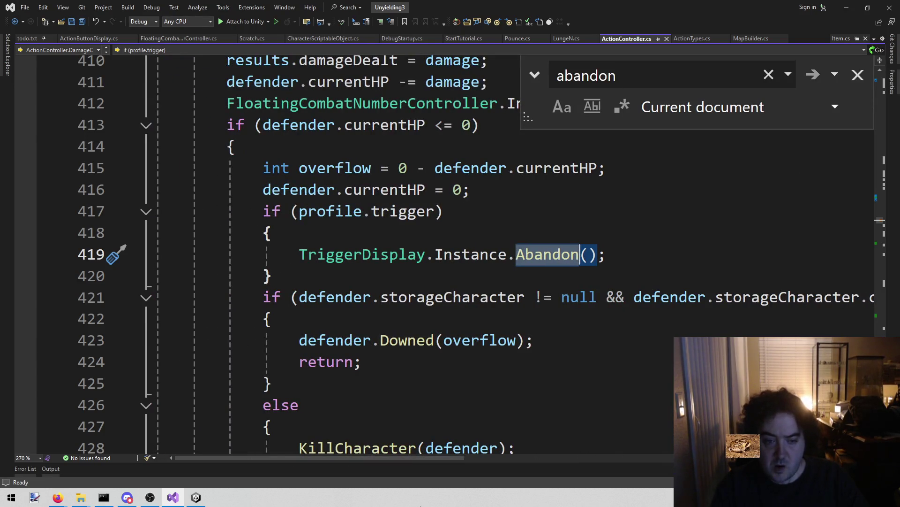
{"action": "scroll", "coordinate": [555, 221], "scroll_direction": "up", "scroll_amount": 2}
{"action": "scroll", "coordinate": [553, 213], "scroll_direction": "down", "scroll_amount": 2}
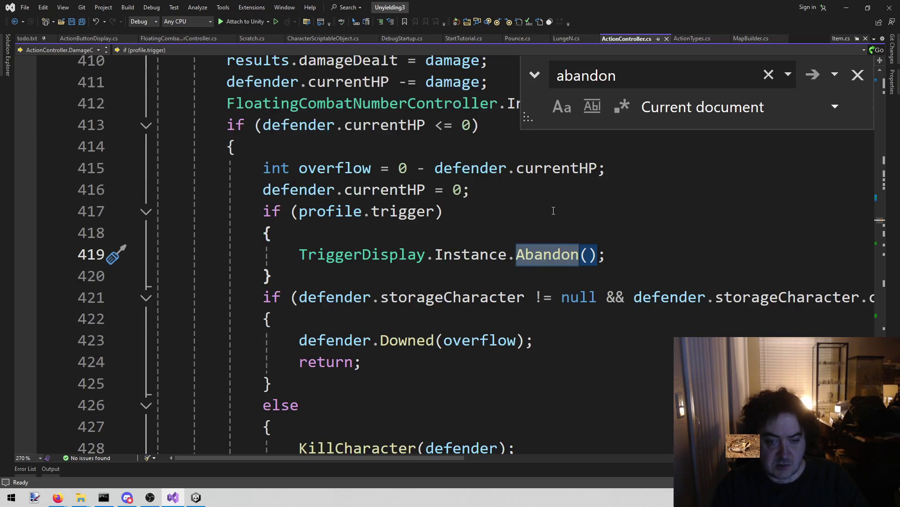
{"action": "left_click", "coordinate": [543, 256]}
Go to Abandon()'s definition in TriggerDisplay.cs, then navigate back to the call on line 419.
{"action": "scroll", "coordinate": [525, 266], "scroll_direction": "up", "scroll_amount": 6}
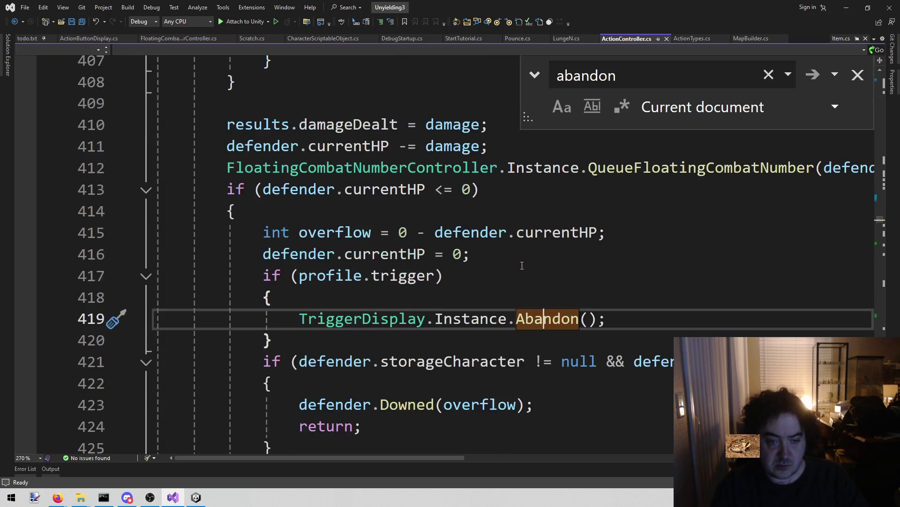
{"action": "scroll", "coordinate": [514, 263], "scroll_direction": "down", "scroll_amount": 8}
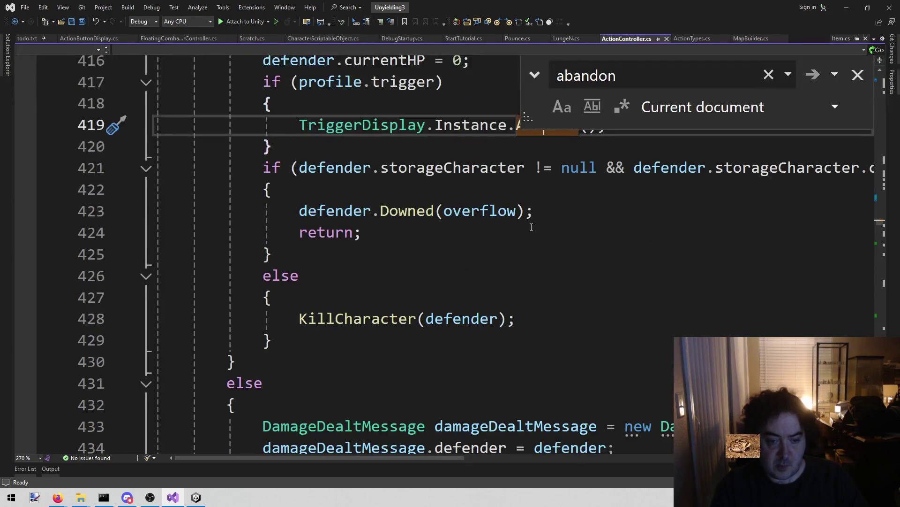
{"action": "scroll", "coordinate": [539, 263], "scroll_direction": "up", "scroll_amount": 2}
{"action": "scroll", "coordinate": [539, 265], "scroll_direction": "down", "scroll_amount": 2}
{"action": "scroll", "coordinate": [532, 256], "scroll_direction": "up", "scroll_amount": 2}
{"action": "right_click", "coordinate": [527, 255]}
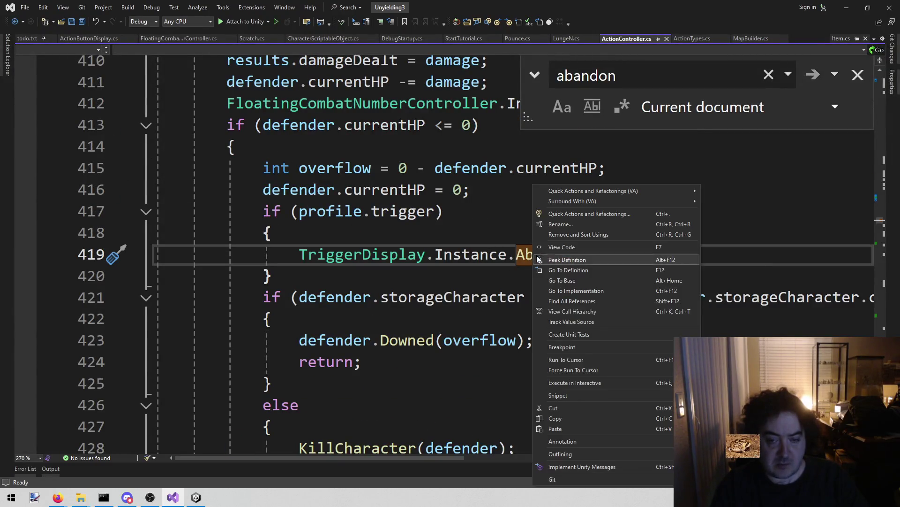
{"action": "left_click", "coordinate": [568, 270]}
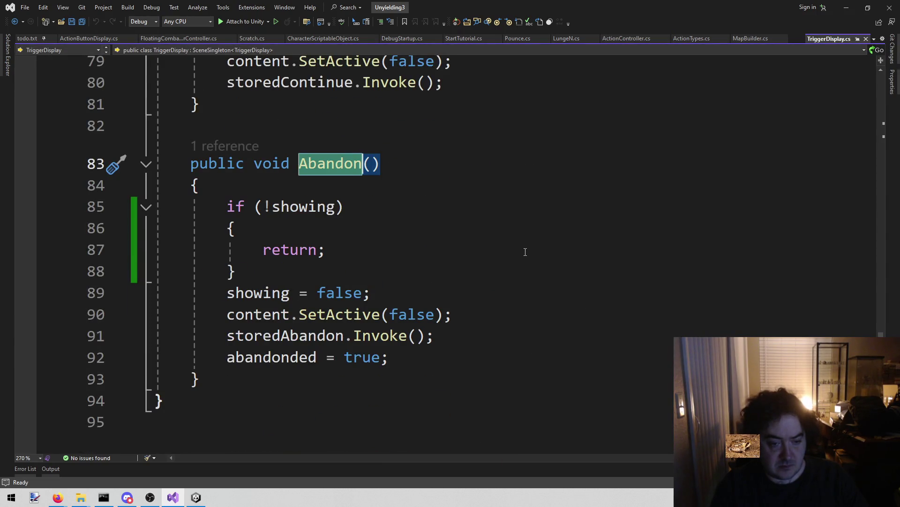
{"action": "key", "text": "ctrl+minus"}
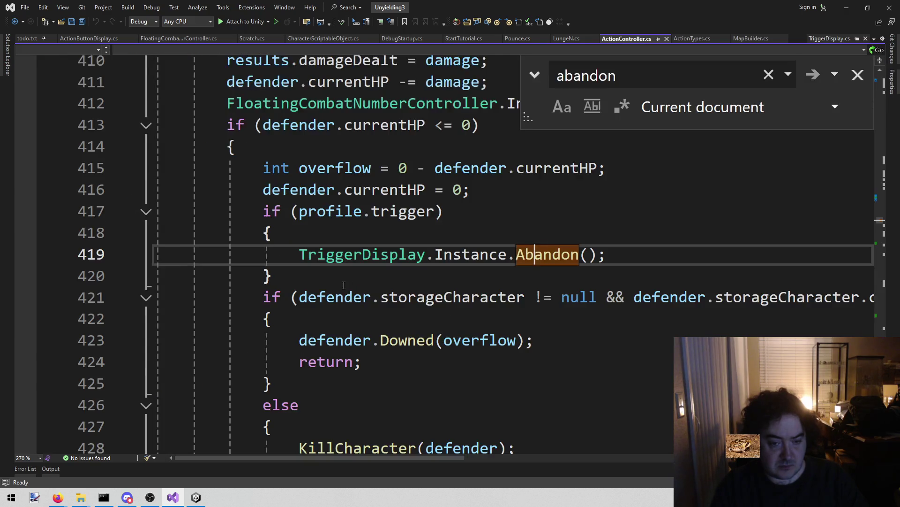
{"action": "left_click", "coordinate": [369, 217]}
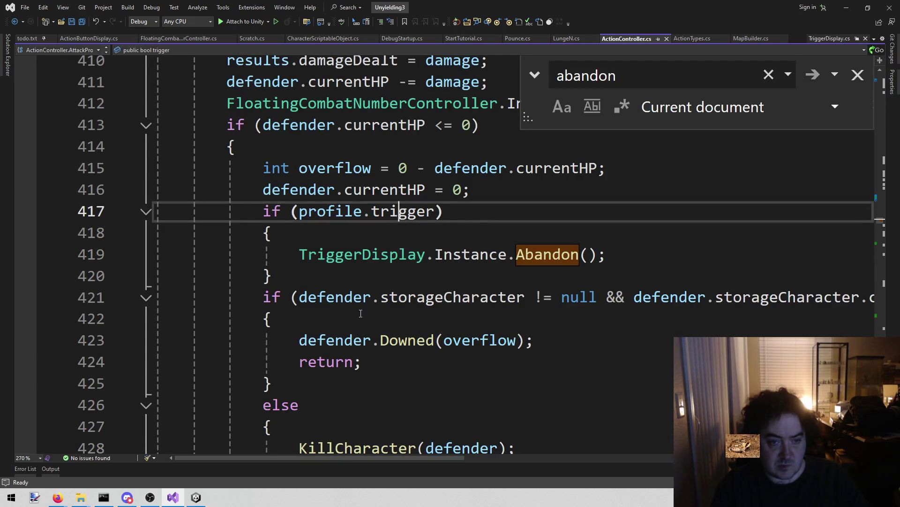
Read the damage handling down to line 441 and jump back to the Abandon match.
{"action": "scroll", "coordinate": [363, 328], "scroll_direction": "up", "scroll_amount": 7}
{"action": "scroll", "coordinate": [363, 334], "scroll_direction": "down", "scroll_amount": 6}
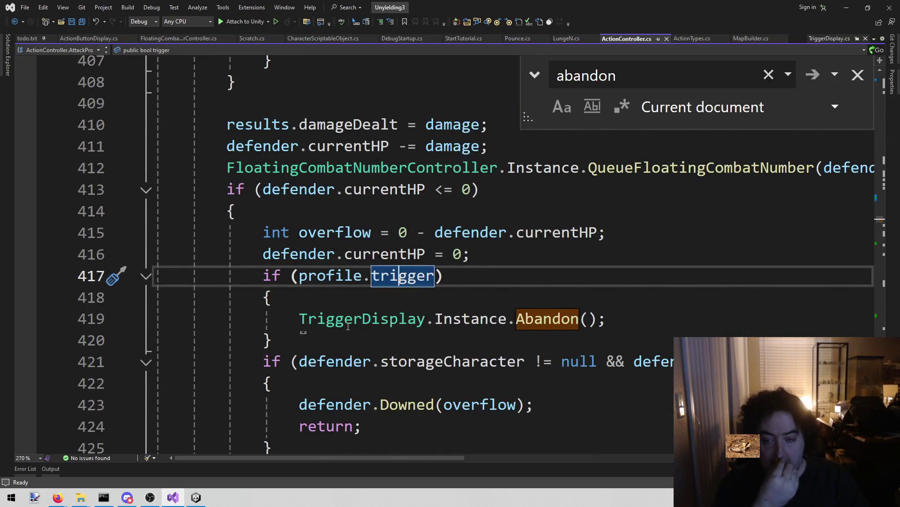
{"action": "scroll", "coordinate": [348, 326], "scroll_direction": "down", "scroll_amount": 5}
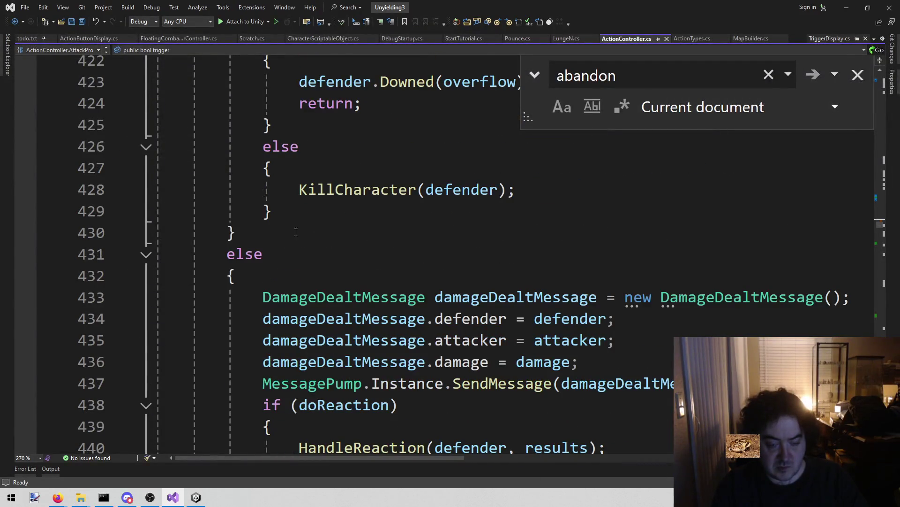
{"action": "scroll", "coordinate": [282, 228], "scroll_direction": "down", "scroll_amount": 2}
{"action": "left_click", "coordinate": [252, 341]}
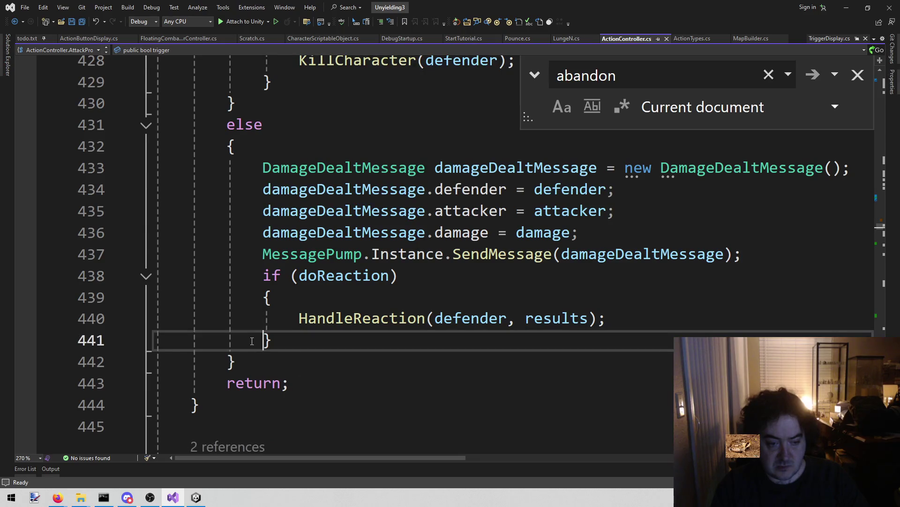
{"action": "key", "text": "F3"}
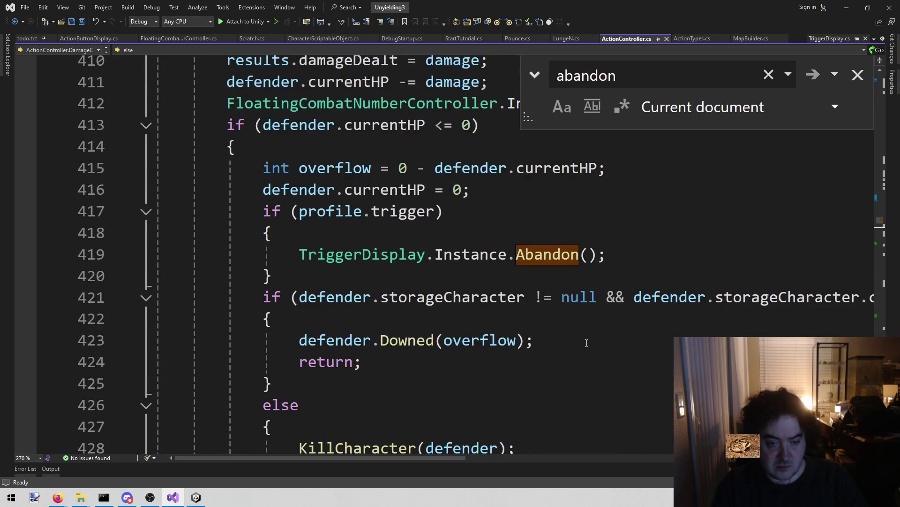
Review HandleReaction's DamageDealtMessage code and close the 'abandon' search.
{"action": "scroll", "coordinate": [587, 343], "scroll_direction": "down", "scroll_amount": 2}
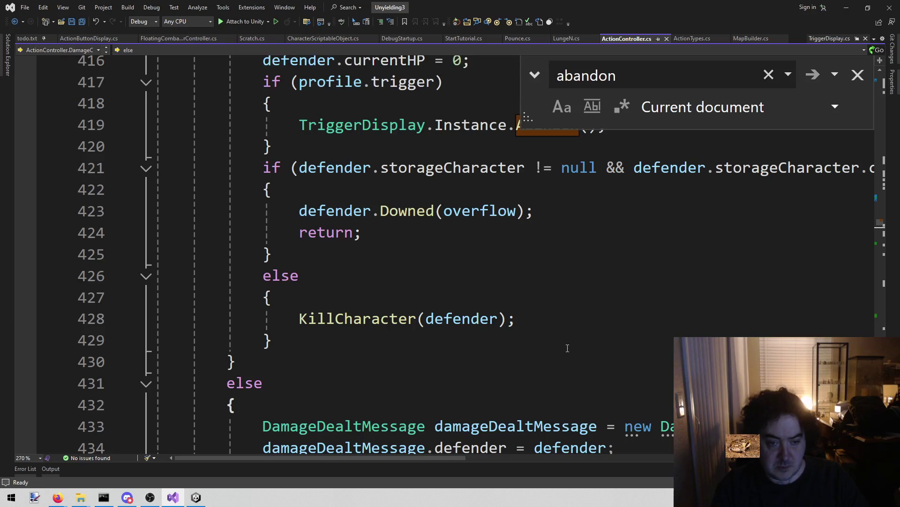
{"action": "scroll", "coordinate": [567, 348], "scroll_direction": "down", "scroll_amount": 2}
{"action": "scroll", "coordinate": [581, 338], "scroll_direction": "down", "scroll_amount": 2}
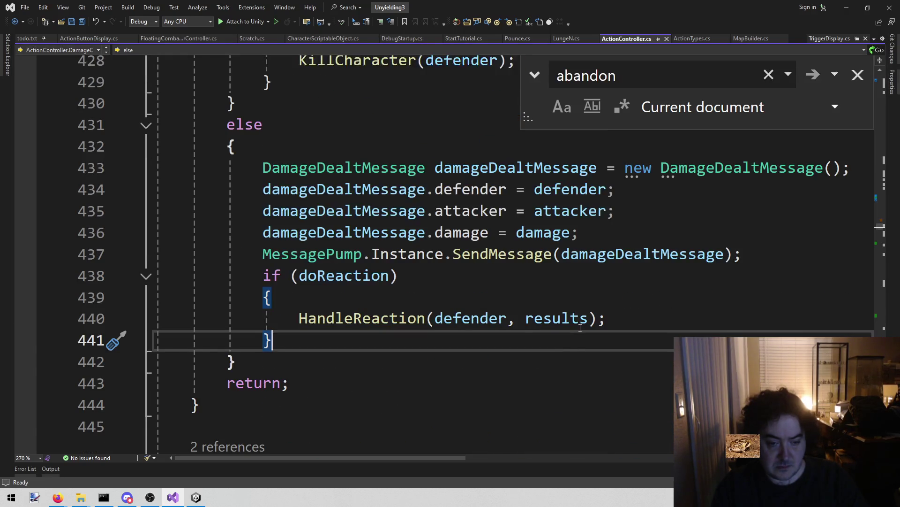
{"action": "scroll", "coordinate": [595, 327], "scroll_direction": "up", "scroll_amount": 4}
{"action": "scroll", "coordinate": [591, 331], "scroll_direction": "up", "scroll_amount": 6}
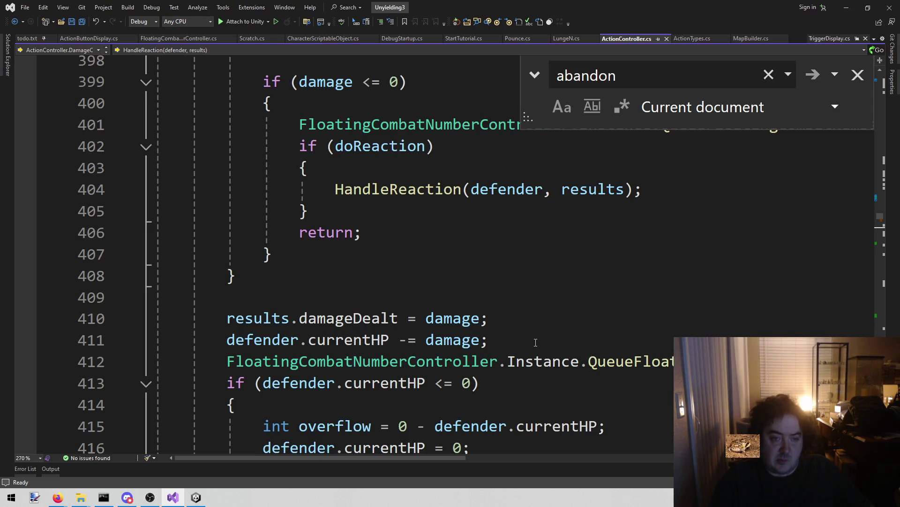
{"action": "left_click", "coordinate": [858, 75]}
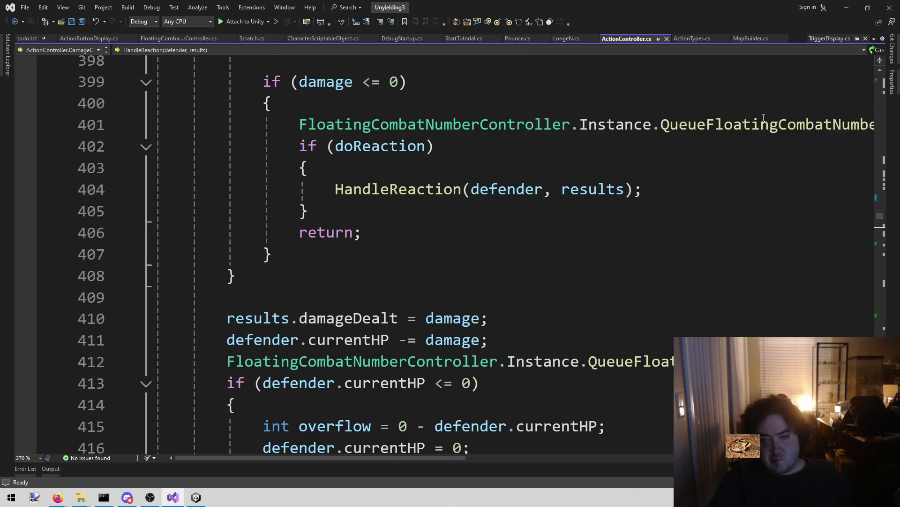
{"action": "scroll", "coordinate": [621, 227], "scroll_direction": "down", "scroll_amount": 11}
{"action": "left_click", "coordinate": [575, 277]}
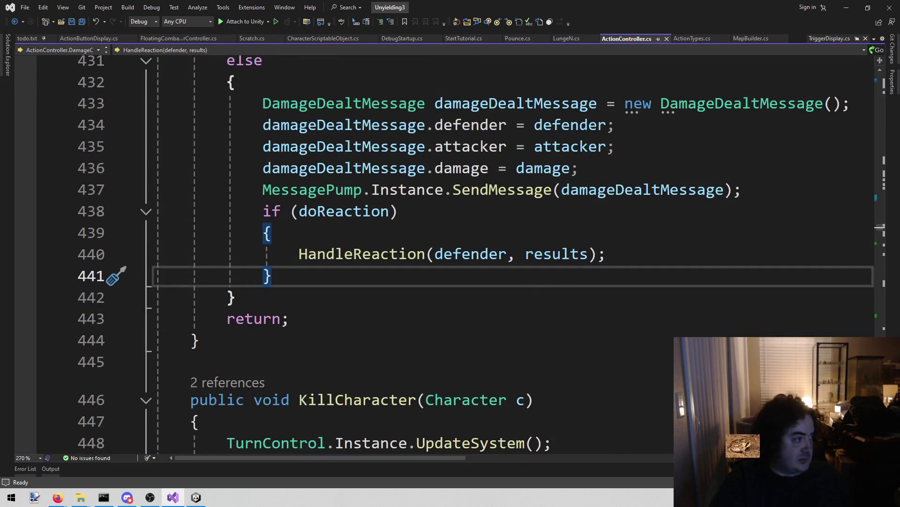
{"action": "key", "text": "alt+Tab"}
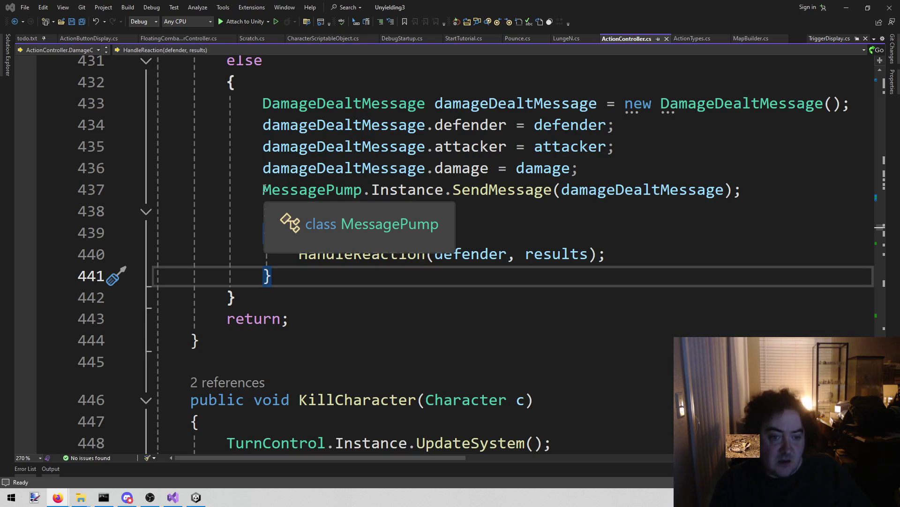
{"action": "scroll", "coordinate": [366, 212], "scroll_direction": "up", "scroll_amount": 8}
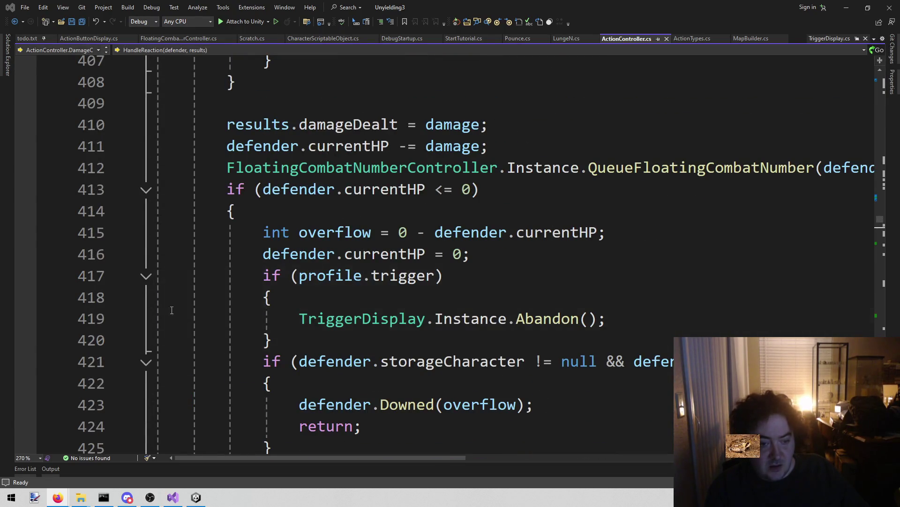
{"action": "left_click", "coordinate": [275, 302]}
{"action": "left_click", "coordinate": [269, 341]}
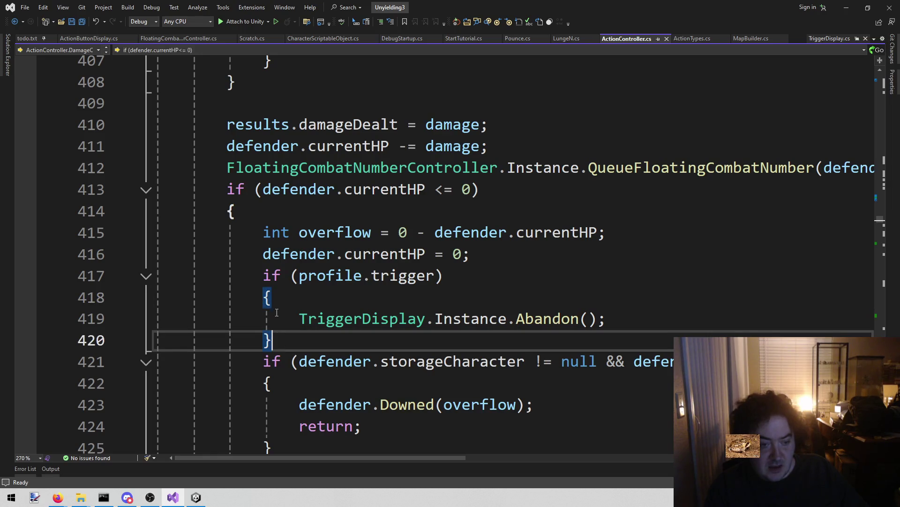
{"action": "left_click", "coordinate": [272, 296]}
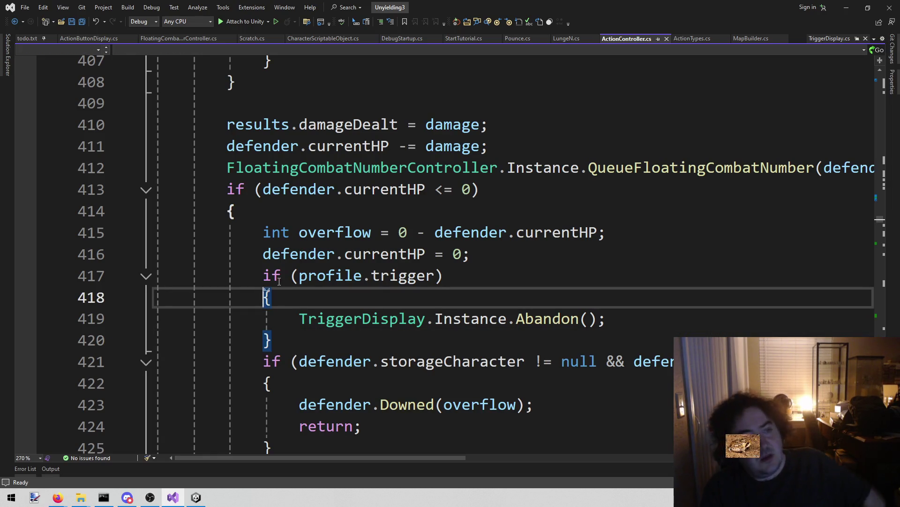
Open Trample.cs through the solution file search for 'tram' and scroll through it.
{"action": "key", "text": "alt+shift+o"}
{"action": "type", "text": "tram"}
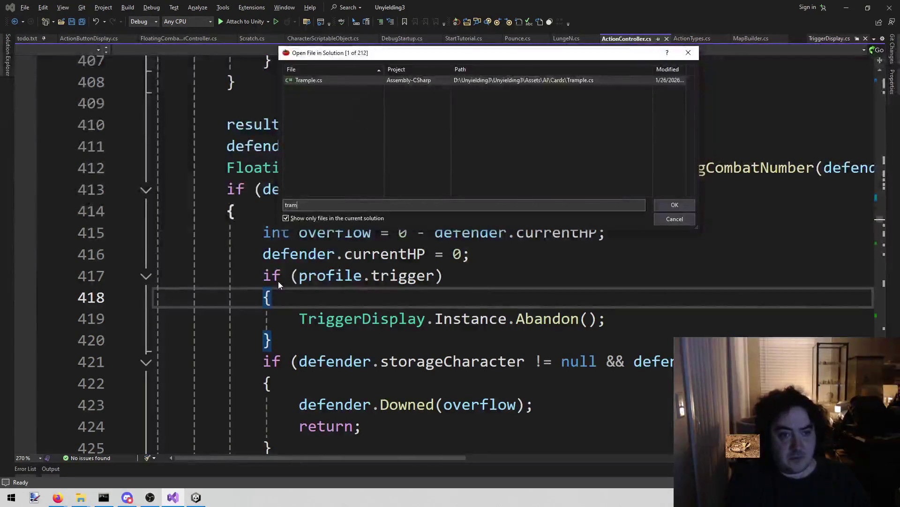
{"action": "key", "text": "Return"}
{"action": "scroll", "coordinate": [279, 281], "scroll_direction": "down", "scroll_amount": 4}
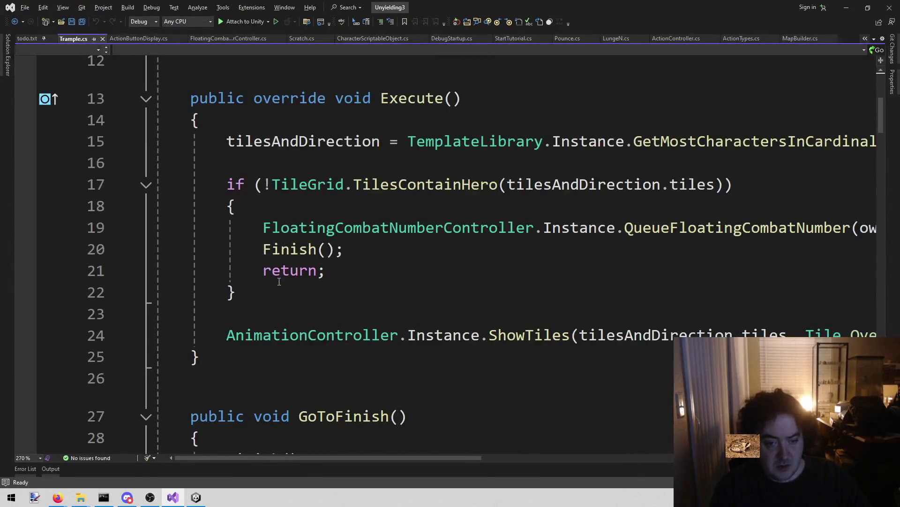
{"action": "scroll", "coordinate": [279, 281], "scroll_direction": "down", "scroll_amount": 3}
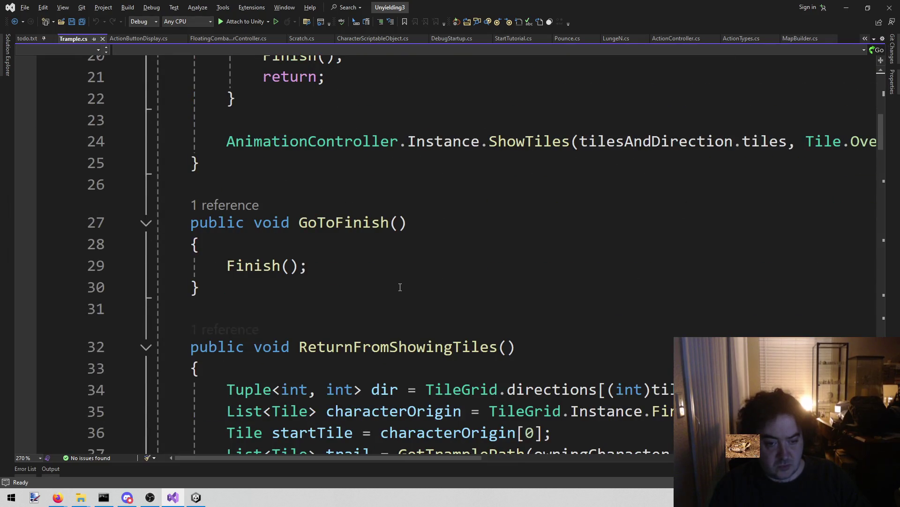
{"action": "scroll", "coordinate": [401, 288], "scroll_direction": "down", "scroll_amount": 2}
{"action": "scroll", "coordinate": [745, 246], "scroll_direction": "down", "scroll_amount": 1}
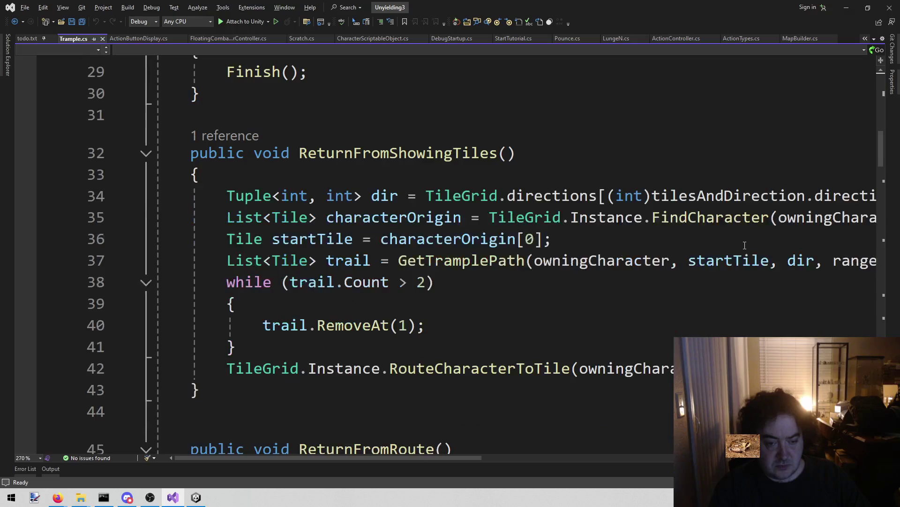
{"action": "scroll", "coordinate": [745, 246], "scroll_direction": "down", "scroll_amount": 2}
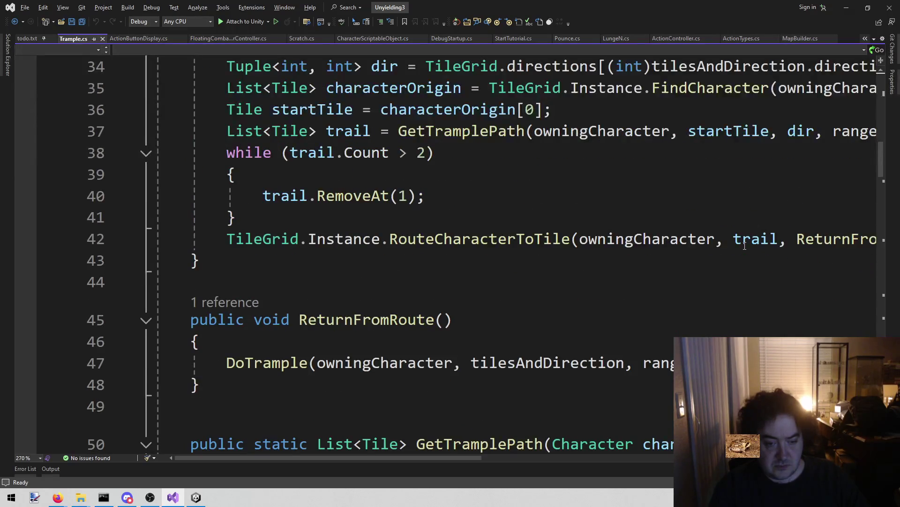
{"action": "scroll", "coordinate": [741, 251], "scroll_direction": "down", "scroll_amount": 2}
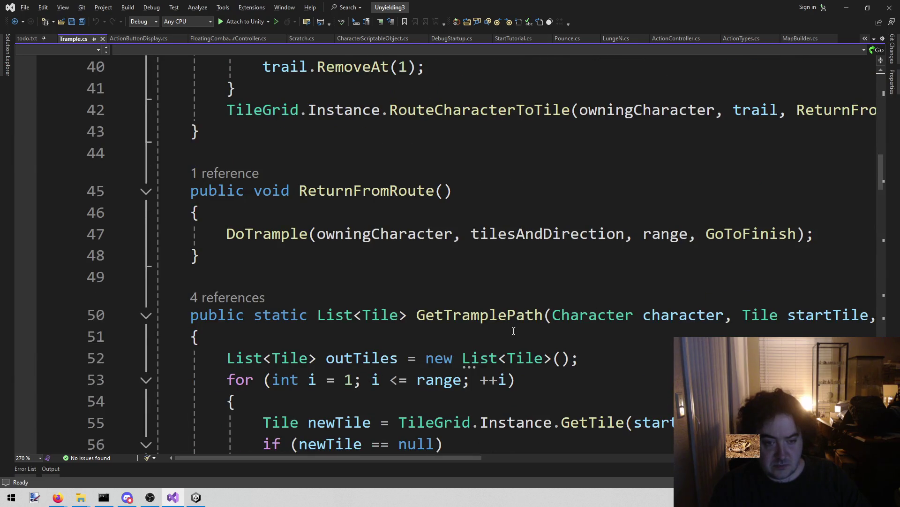
{"action": "scroll", "coordinate": [582, 188], "scroll_direction": "down", "scroll_amount": 3}
{"action": "scroll", "coordinate": [582, 193], "scroll_direction": "up", "scroll_amount": 3}
{"action": "scroll", "coordinate": [531, 243], "scroll_direction": "up", "scroll_amount": 2}
Inspect the RouteCharacterToTile call and surrounding code in Trample.cs.
{"action": "left_click", "coordinate": [475, 247]}
{"action": "mouse_move", "coordinate": [303, 462]}
{"action": "left_mouse_down"}
{"action": "mouse_move", "coordinate": [440, 462]}
{"action": "mouse_move", "coordinate": [300, 471]}
{"action": "mouse_move", "coordinate": [331, 468]}
{"action": "mouse_move", "coordinate": [308, 476]}
{"action": "left_mouse_up"}
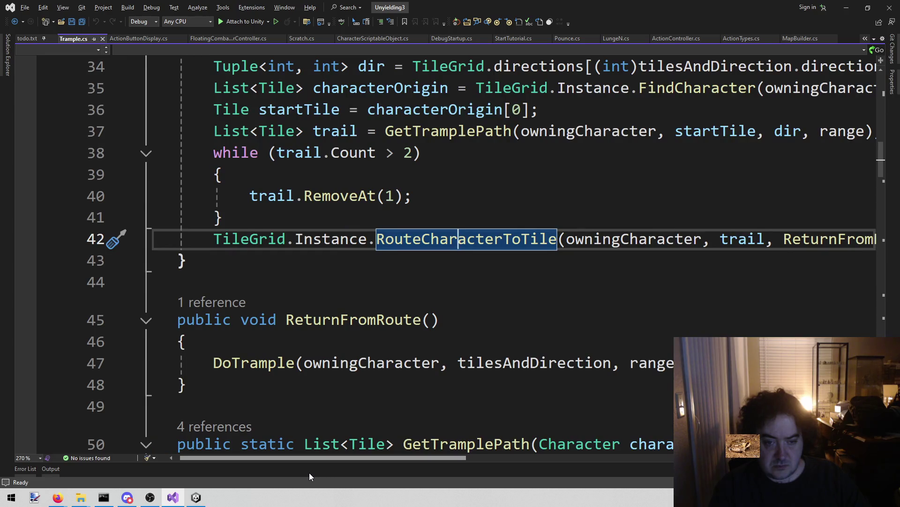
{"action": "scroll", "coordinate": [378, 220], "scroll_direction": "down", "scroll_amount": 4}
{"action": "scroll", "coordinate": [378, 220], "scroll_direction": "down", "scroll_amount": 7}
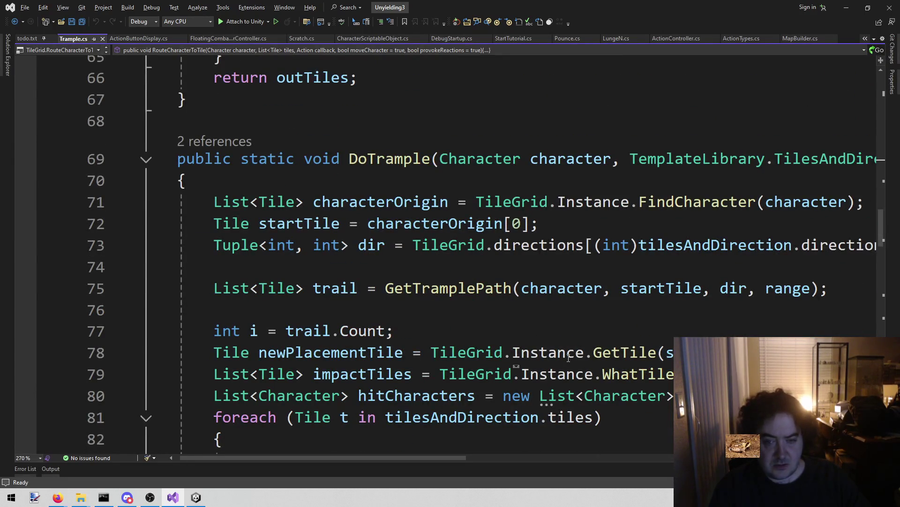
{"action": "scroll", "coordinate": [569, 358], "scroll_direction": "down", "scroll_amount": 5}
{"action": "scroll", "coordinate": [569, 360], "scroll_direction": "up", "scroll_amount": 2}
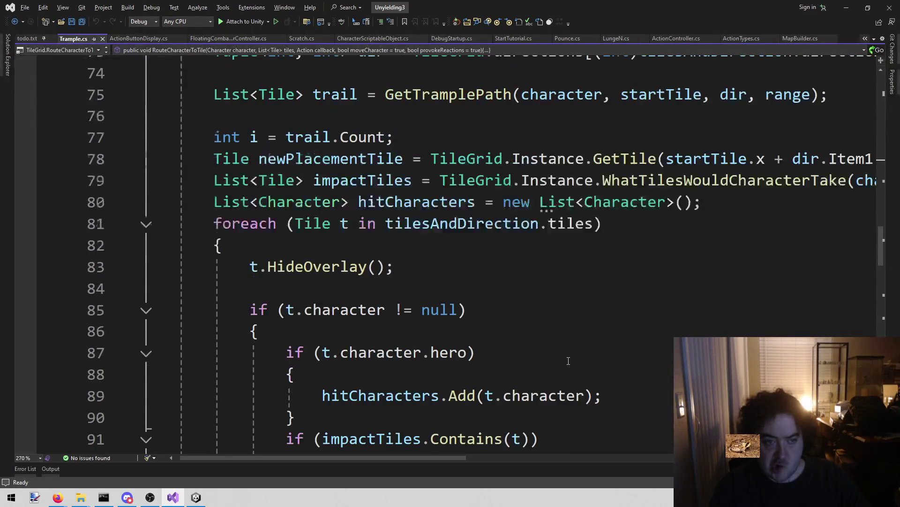
{"action": "scroll", "coordinate": [569, 360], "scroll_direction": "down", "scroll_amount": 4}
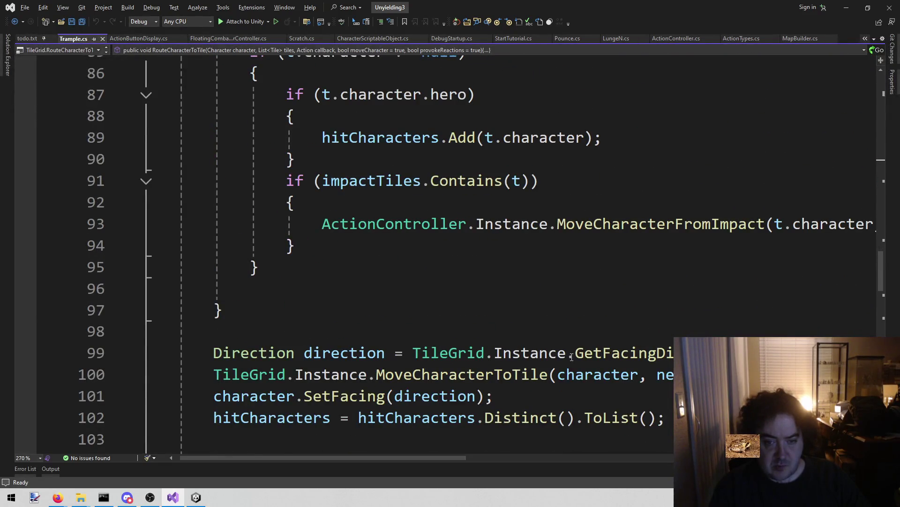
{"action": "scroll", "coordinate": [577, 206], "scroll_direction": "down", "scroll_amount": 6}
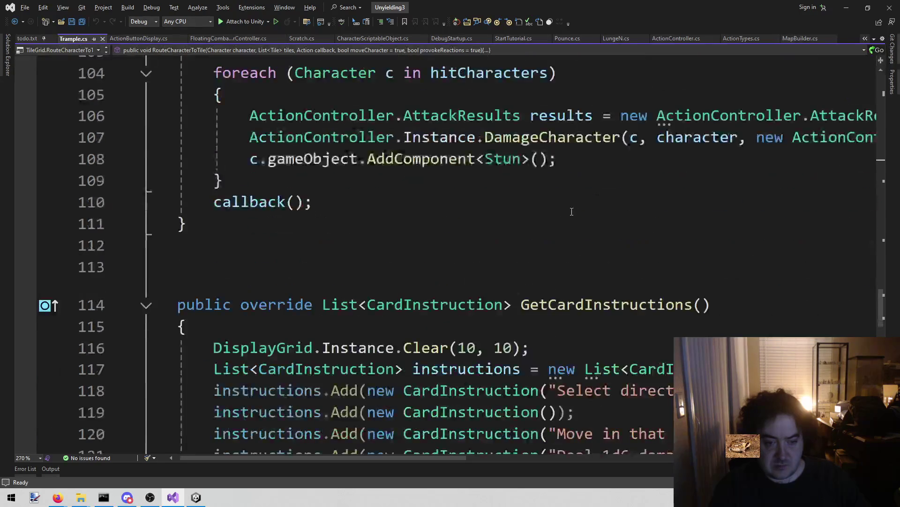
{"action": "scroll", "coordinate": [572, 211], "scroll_direction": "down", "scroll_amount": 2}
{"action": "scroll", "coordinate": [558, 229], "scroll_direction": "up", "scroll_amount": 20}
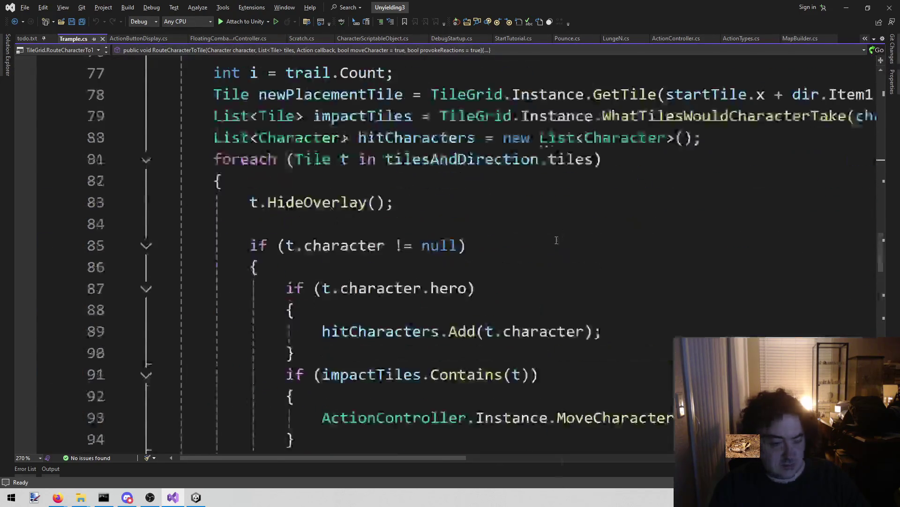
{"action": "scroll", "coordinate": [549, 247], "scroll_direction": "up", "scroll_amount": 12}
{"action": "scroll", "coordinate": [544, 250], "scroll_direction": "up", "scroll_amount": 1}
{"action": "scroll", "coordinate": [541, 252], "scroll_direction": "down", "scroll_amount": 3}
{"action": "scroll", "coordinate": [541, 252], "scroll_direction": "down", "scroll_amount": 3}
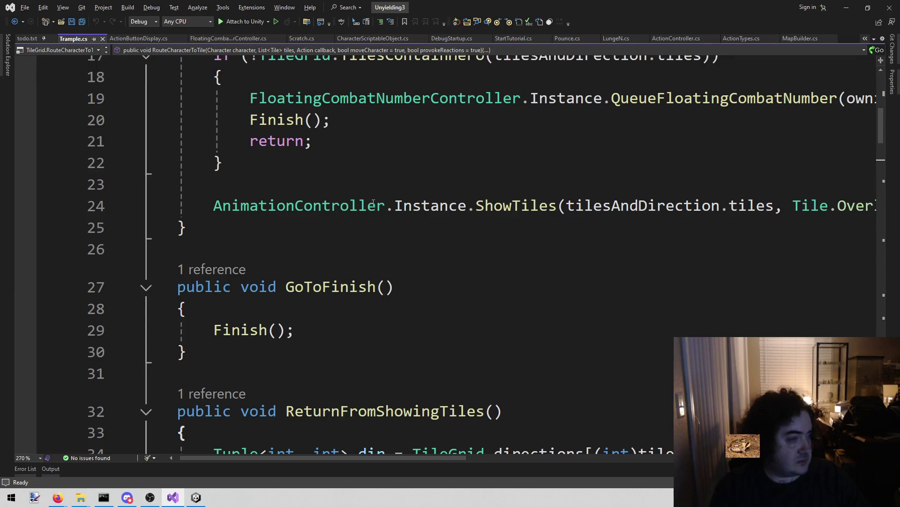
{"action": "scroll", "coordinate": [583, 346], "scroll_direction": "up", "scroll_amount": 1}
{"action": "scroll", "coordinate": [582, 345], "scroll_direction": "up", "scroll_amount": 2}
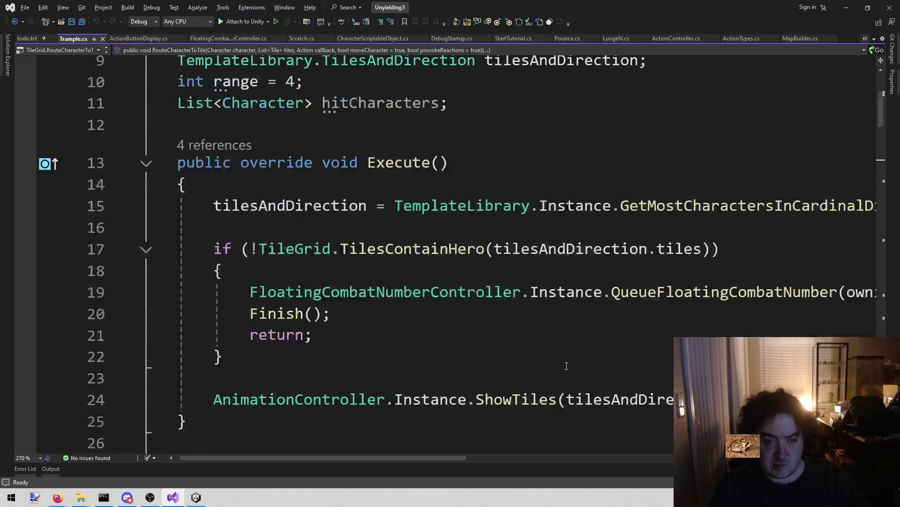
{"action": "scroll", "coordinate": [564, 364], "scroll_direction": "down", "scroll_amount": 3}
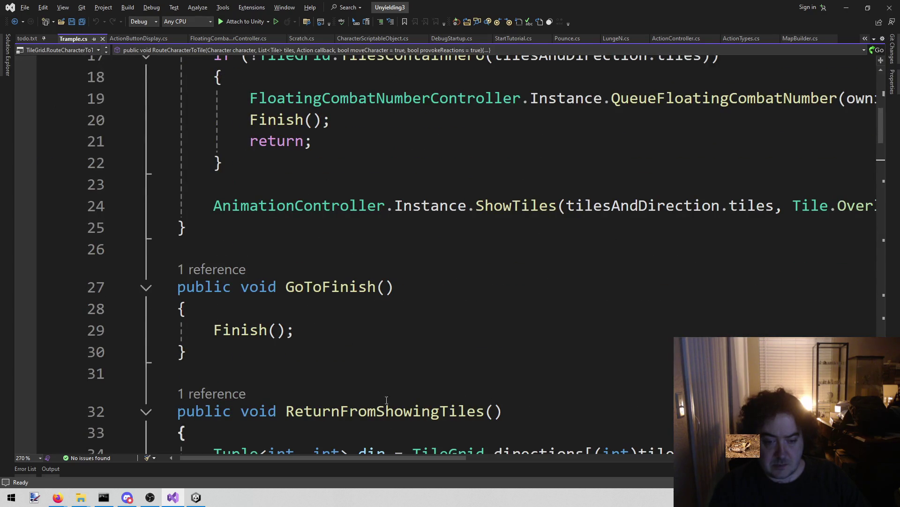
{"action": "left_click_drag", "start_coordinate": [322, 457], "coordinate": [569, 488]}
{"action": "left_click_drag", "start_coordinate": [489, 490], "coordinate": [280, 497]}
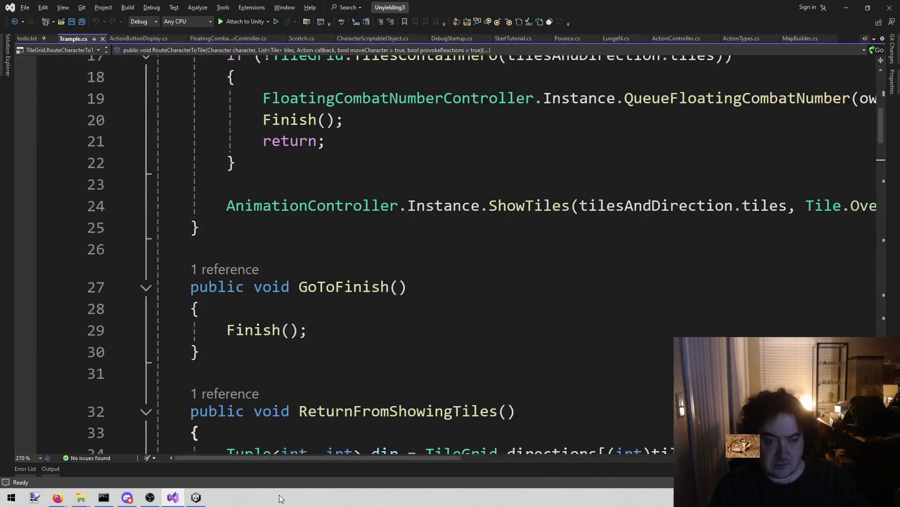
{"action": "scroll", "coordinate": [558, 383], "scroll_direction": "up", "scroll_amount": 2}
Review Trample.Execute's signature and the code around its closing brace at line 25.
{"action": "left_click", "coordinate": [293, 358]}
{"action": "key", "text": "Down"}
{"action": "key", "text": "Up"}
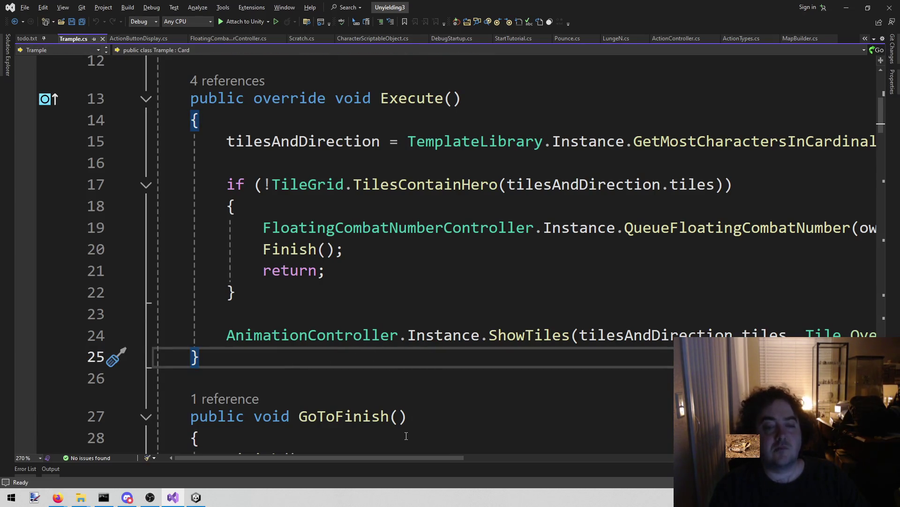
{"action": "left_click_drag", "start_coordinate": [398, 456], "coordinate": [530, 465]}
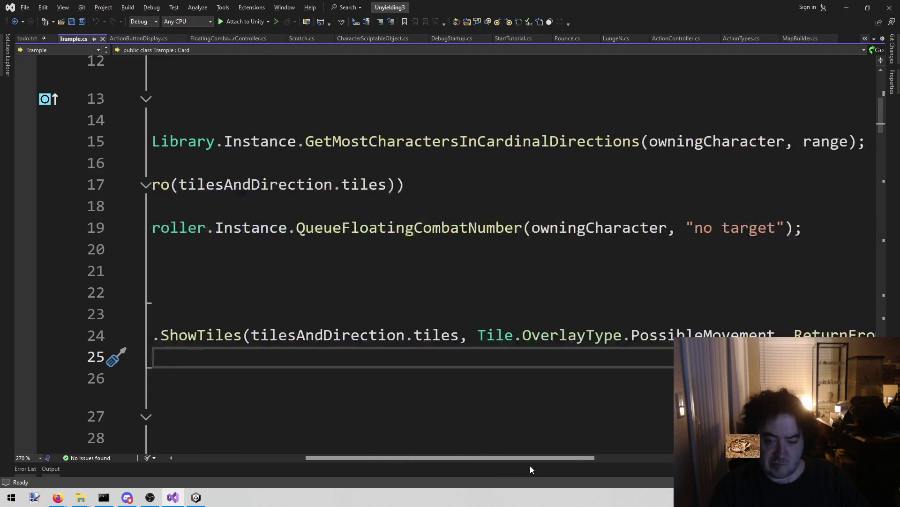
{"action": "scroll", "coordinate": [511, 328], "scroll_direction": "left", "scroll_amount": 10}
{"action": "scroll", "coordinate": [491, 180], "scroll_direction": "down", "scroll_amount": 2}
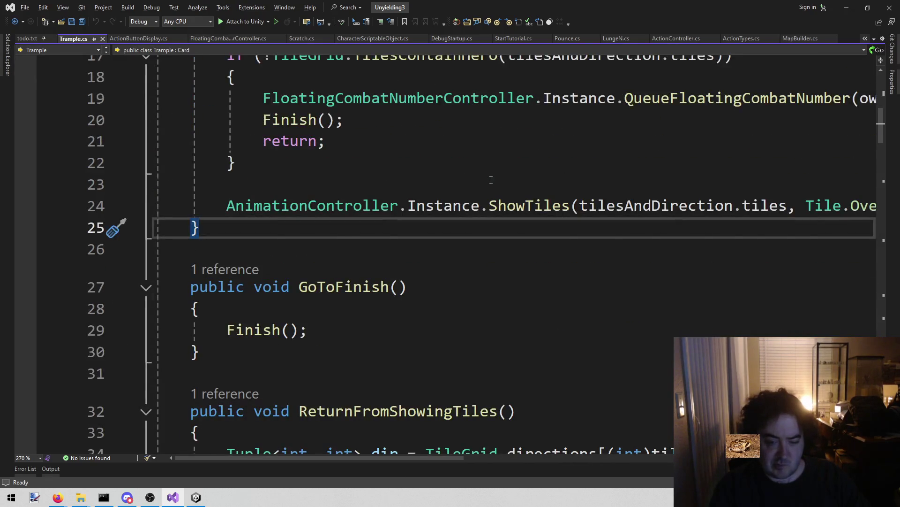
{"action": "scroll", "coordinate": [491, 180], "scroll_direction": "up", "scroll_amount": 3}
{"action": "left_click", "coordinate": [422, 228]}
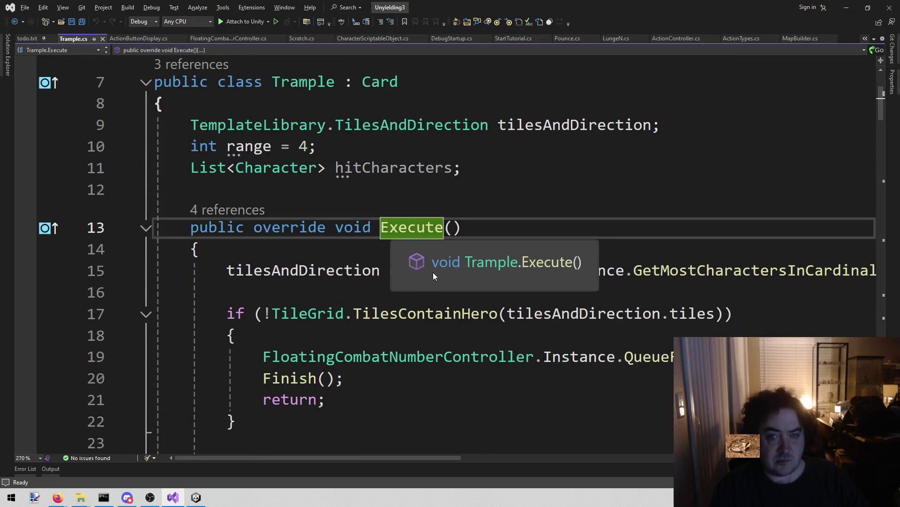
{"action": "scroll", "coordinate": [654, 194], "scroll_direction": "down", "scroll_amount": 3}
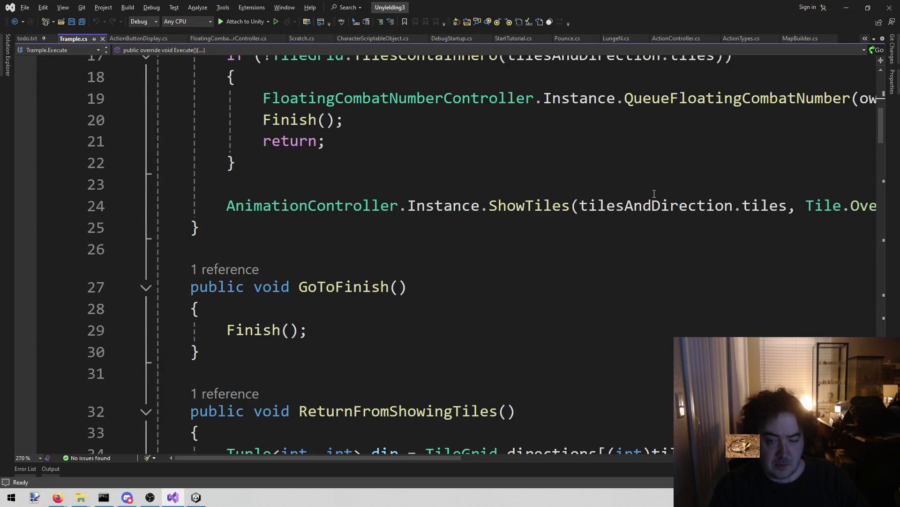
{"action": "mouse_move", "coordinate": [356, 458]}
{"action": "left_mouse_down"}
{"action": "mouse_move", "coordinate": [591, 457]}
{"action": "mouse_move", "coordinate": [202, 424]}
{"action": "left_mouse_up"}
{"action": "scroll", "coordinate": [678, 136], "scroll_direction": "down", "scroll_amount": 4}
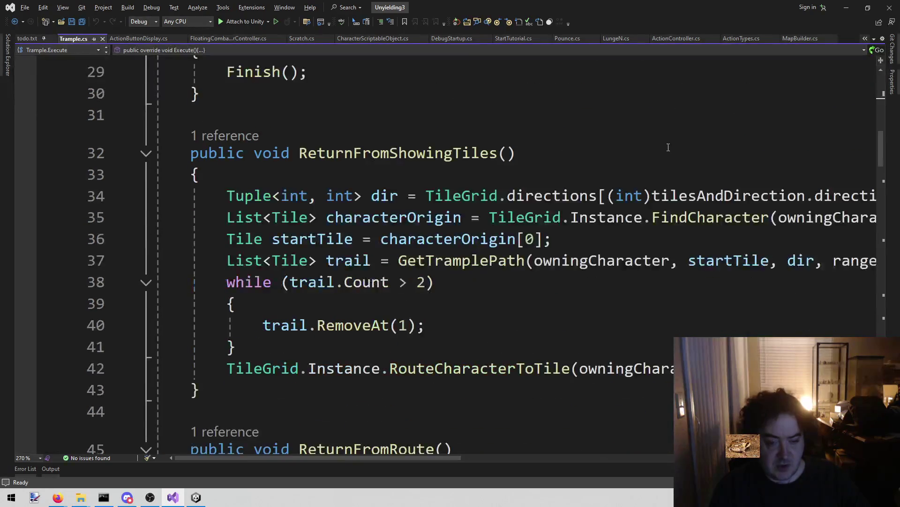
Go to the definition of the RouteCharacterToTile call on line 42 in TileGrid.cs.
{"action": "left_click", "coordinate": [483, 370]}
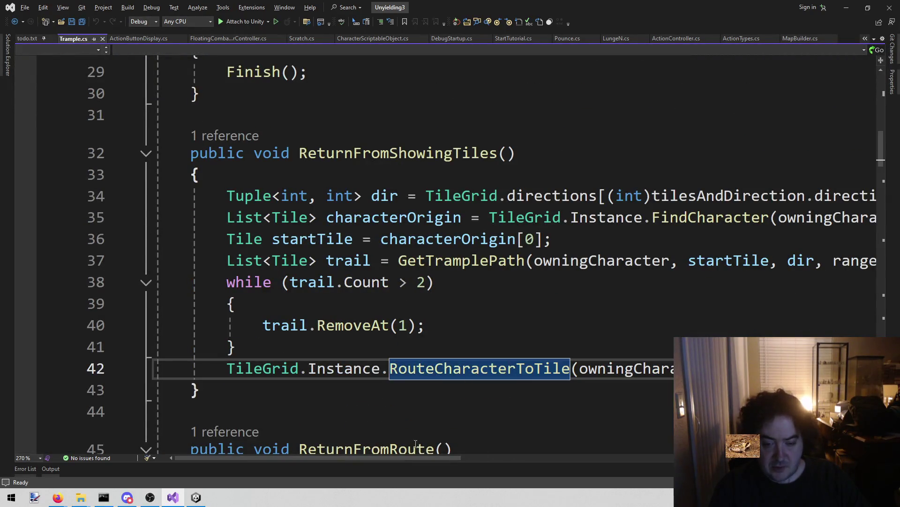
{"action": "mouse_move", "coordinate": [403, 460]}
{"action": "left_mouse_down"}
{"action": "mouse_move", "coordinate": [529, 460]}
{"action": "mouse_move", "coordinate": [408, 457]}
{"action": "left_mouse_up"}
{"action": "scroll", "coordinate": [568, 298], "scroll_direction": "down", "scroll_amount": 1}
{"action": "scroll", "coordinate": [568, 299], "scroll_direction": "down", "scroll_amount": 1}
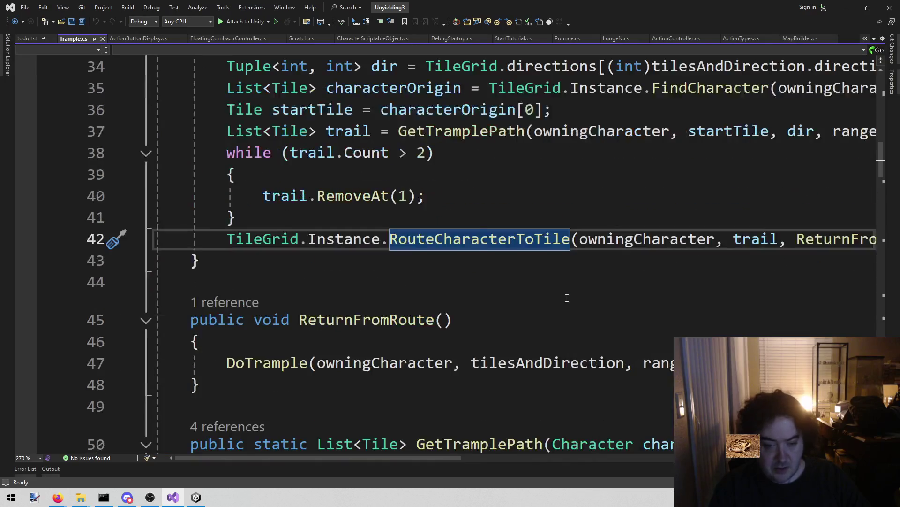
{"action": "right_click", "coordinate": [508, 239]}
{"action": "left_click", "coordinate": [559, 272]}
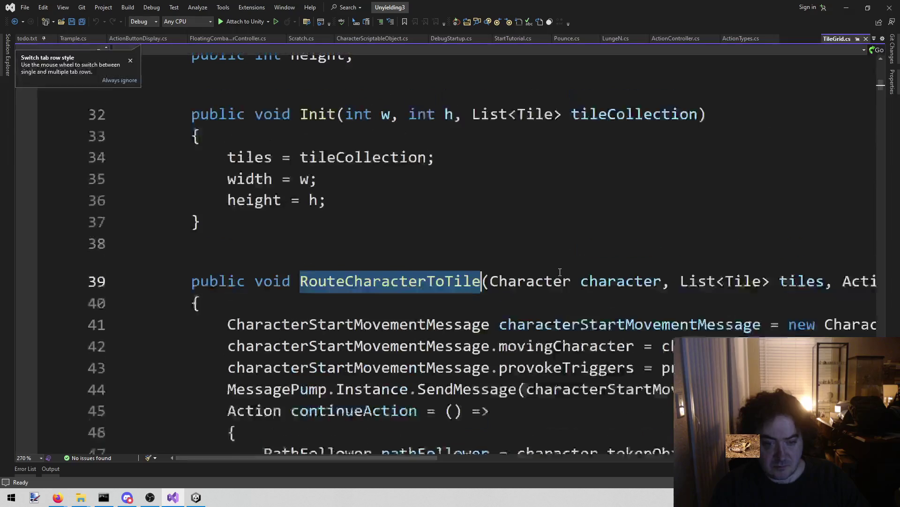
Review RouteCharacterToTile and its abandonAction block in TileGrid.cs.
{"action": "scroll", "coordinate": [549, 269], "scroll_direction": "down", "scroll_amount": 2}
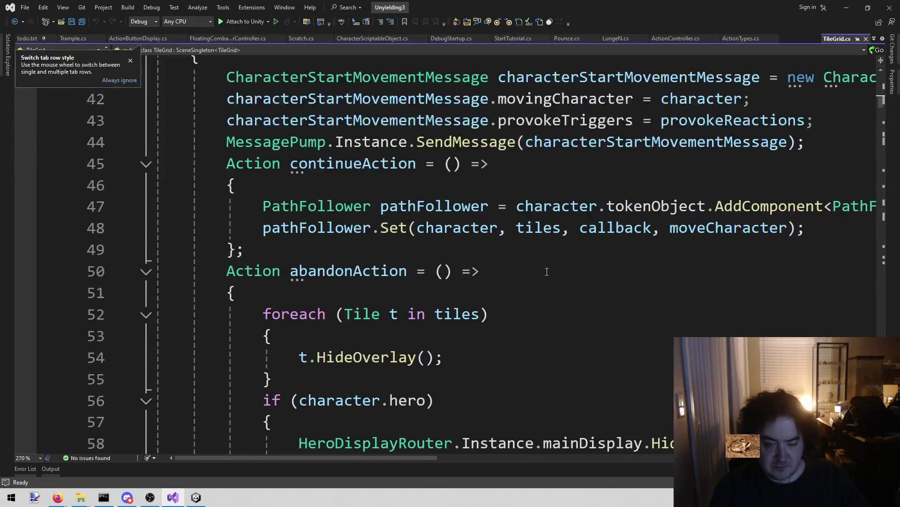
{"action": "scroll", "coordinate": [547, 271], "scroll_direction": "down", "scroll_amount": 3}
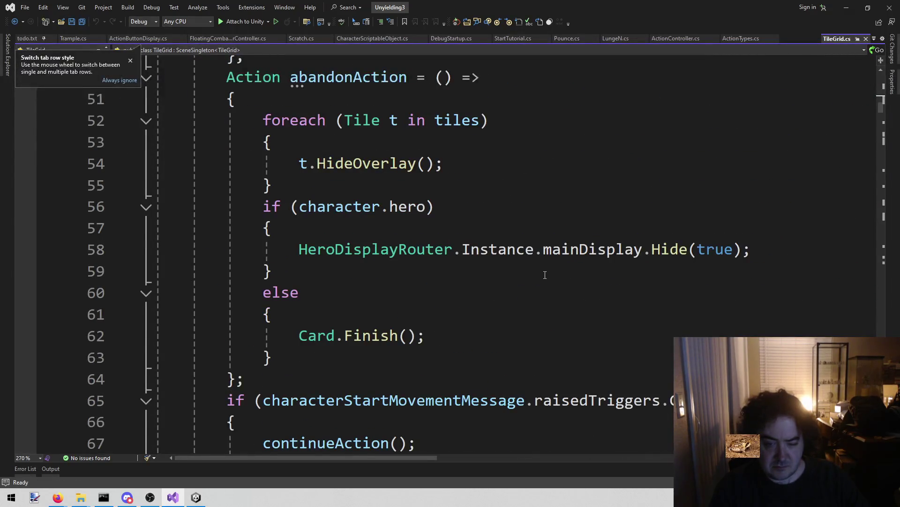
{"action": "scroll", "coordinate": [545, 273], "scroll_direction": "up", "scroll_amount": 3}
{"action": "scroll", "coordinate": [545, 275], "scroll_direction": "down", "scroll_amount": 2}
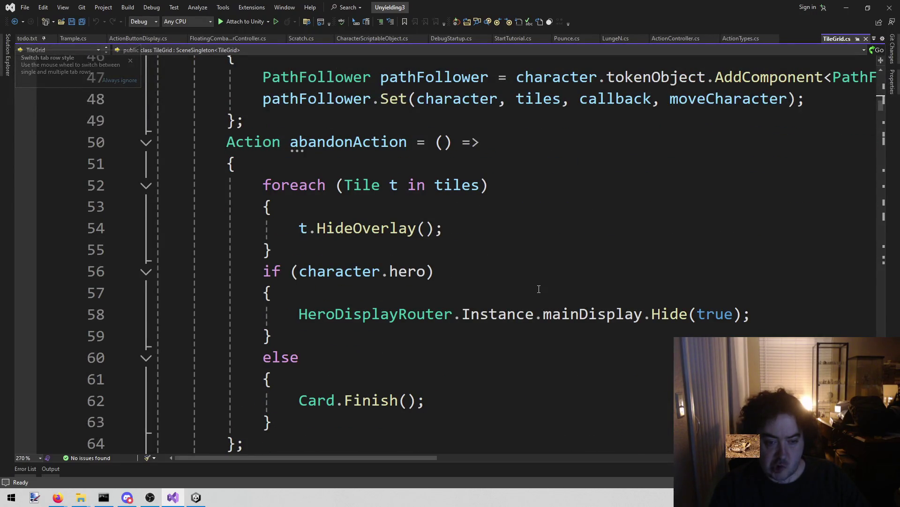
{"action": "left_click", "coordinate": [226, 165]}
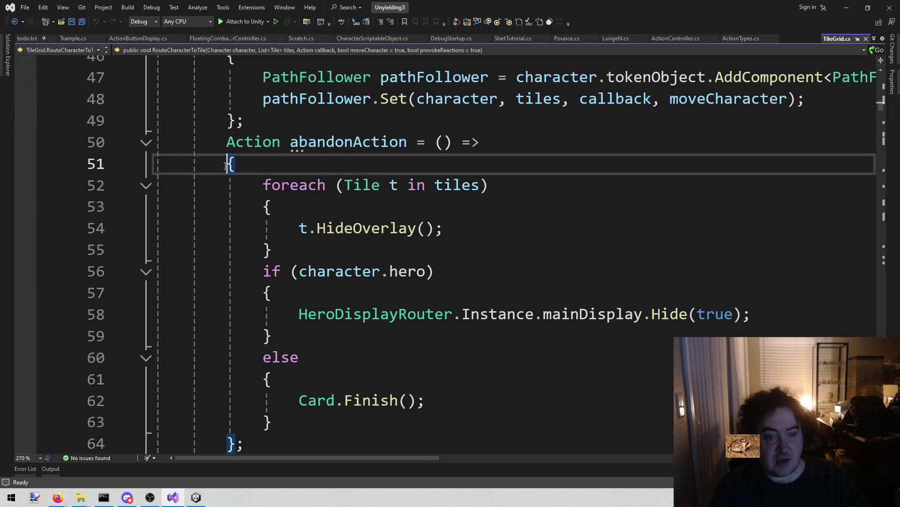
{"action": "scroll", "coordinate": [253, 180], "scroll_direction": "down", "scroll_amount": 2}
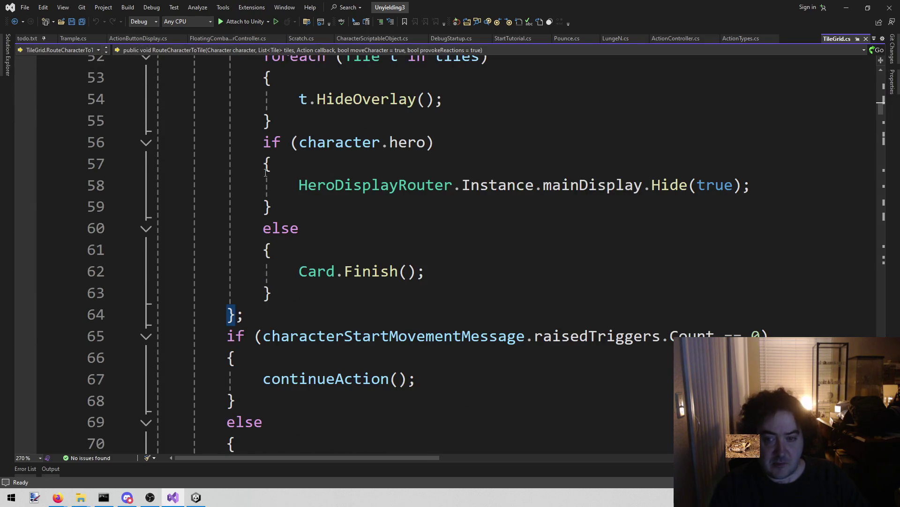
{"action": "scroll", "coordinate": [406, 233], "scroll_direction": "up", "scroll_amount": 1}
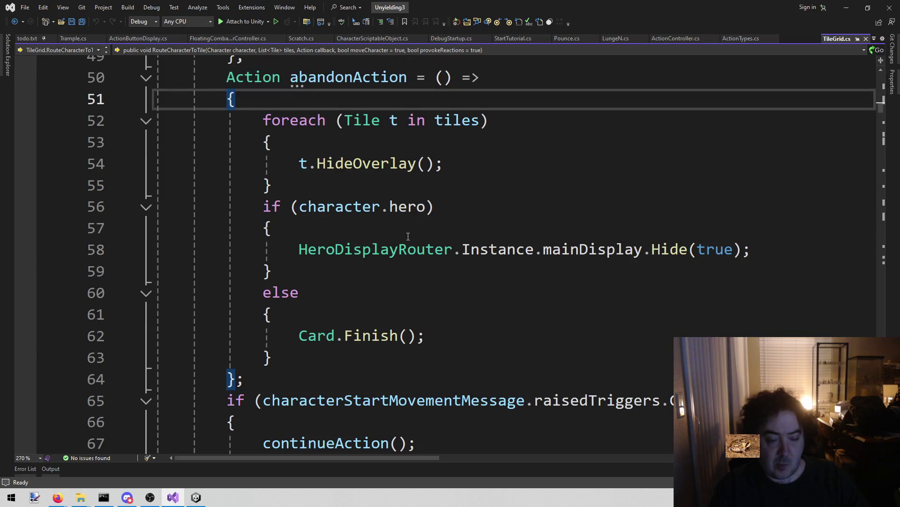
{"action": "scroll", "coordinate": [408, 236], "scroll_direction": "up", "scroll_amount": 1}
{"action": "scroll", "coordinate": [408, 236], "scroll_direction": "up", "scroll_amount": 2}
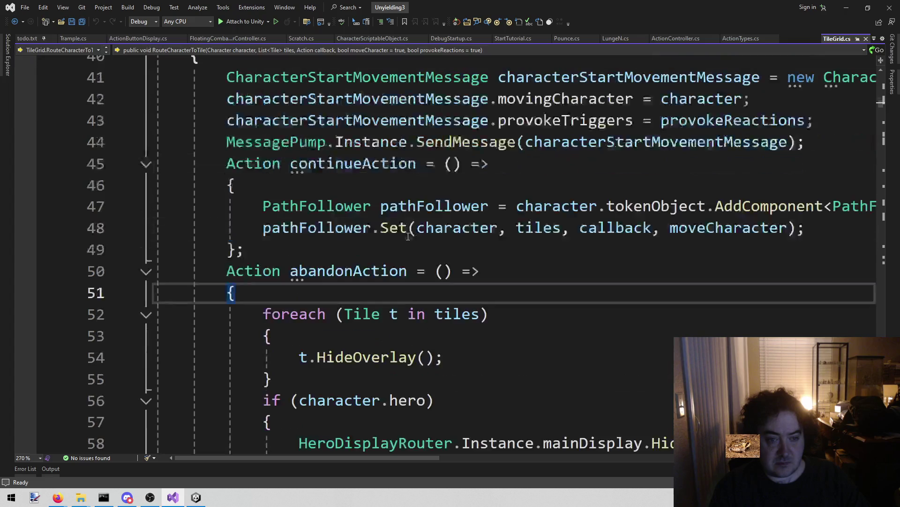
{"action": "scroll", "coordinate": [408, 236], "scroll_direction": "up", "scroll_amount": 2}
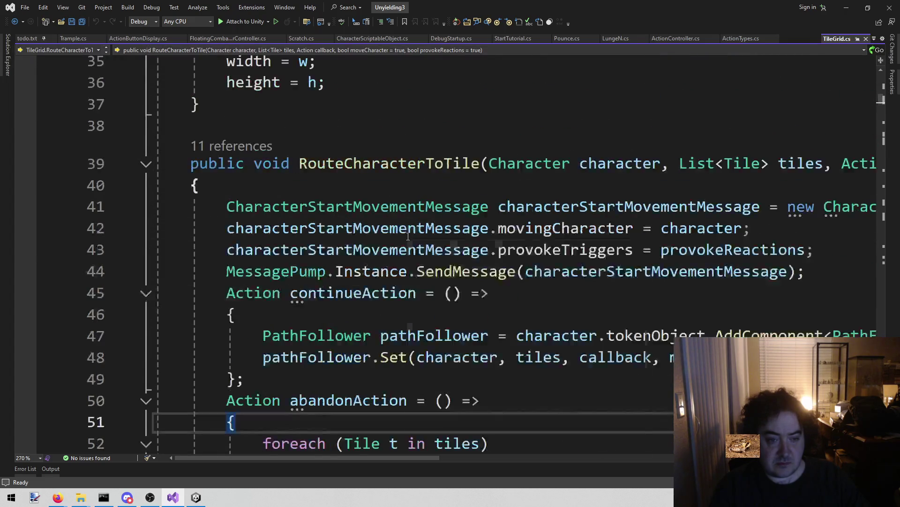
{"action": "scroll", "coordinate": [408, 236], "scroll_direction": "down", "scroll_amount": 3}
{"action": "scroll", "coordinate": [711, 193], "scroll_direction": "down", "scroll_amount": 2}
{"action": "scroll", "coordinate": [711, 192], "scroll_direction": "down", "scroll_amount": 3}
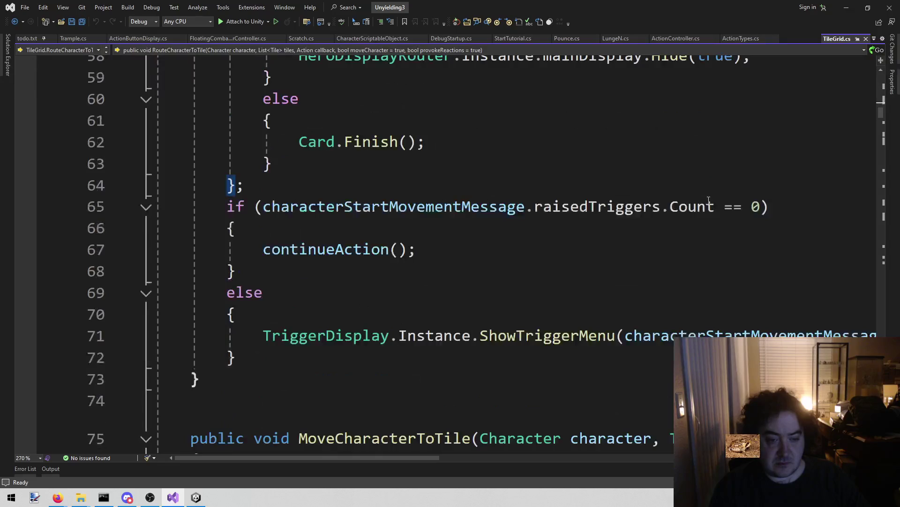
{"action": "scroll", "coordinate": [708, 200], "scroll_direction": "up", "scroll_amount": 6}
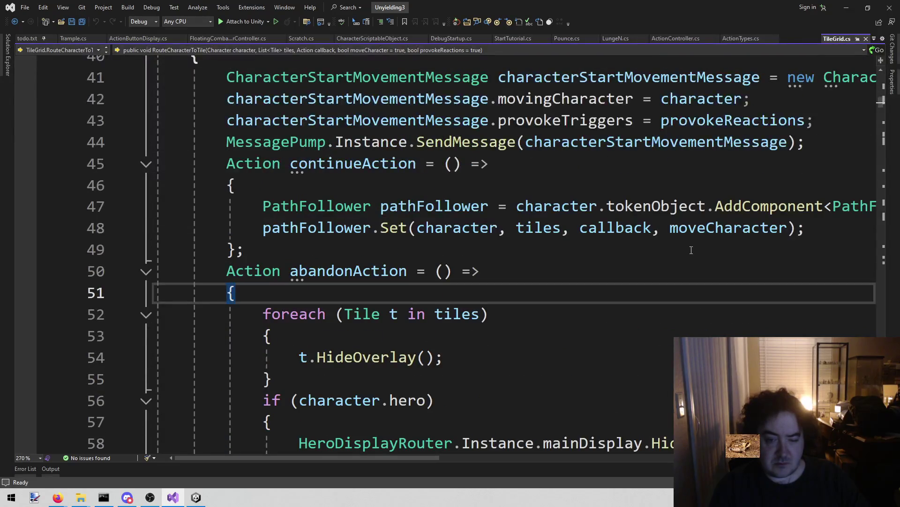
Set a breakpoint on the foreach loop at line 52.
{"action": "mouse_move", "coordinate": [688, 211]}
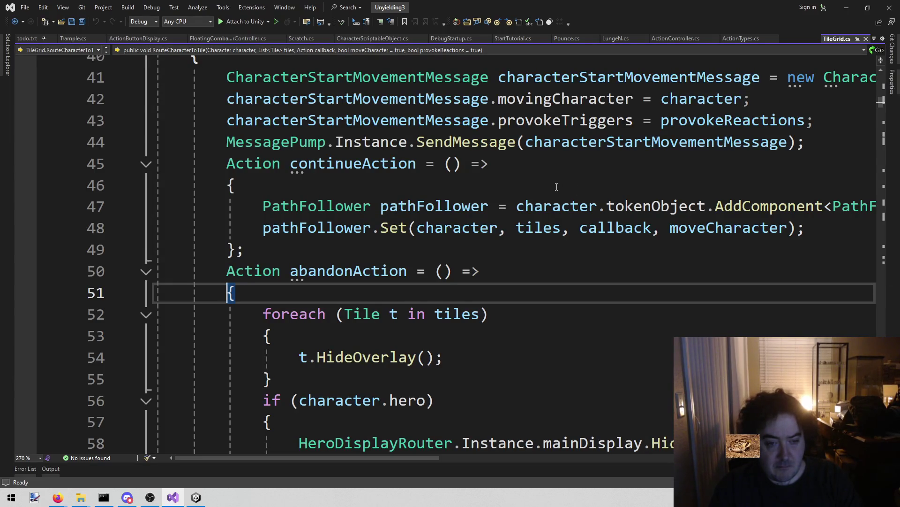
{"action": "scroll", "coordinate": [556, 187], "scroll_direction": "down", "scroll_amount": 1}
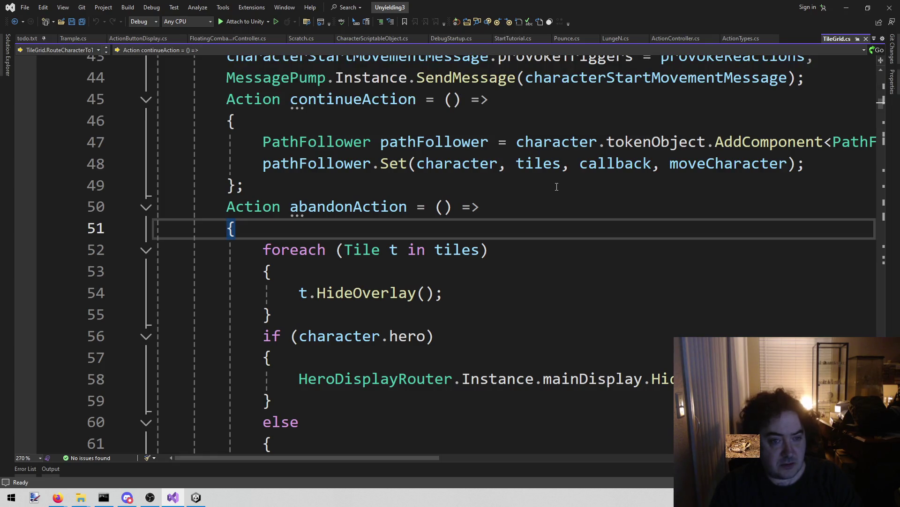
{"action": "scroll", "coordinate": [556, 187], "scroll_direction": "up", "scroll_amount": 2}
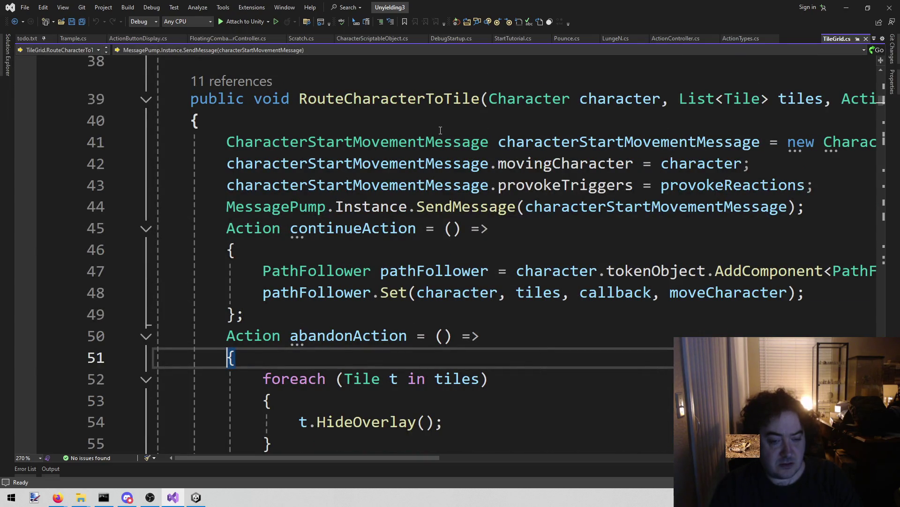
{"action": "scroll", "coordinate": [441, 135], "scroll_direction": "down", "scroll_amount": 1}
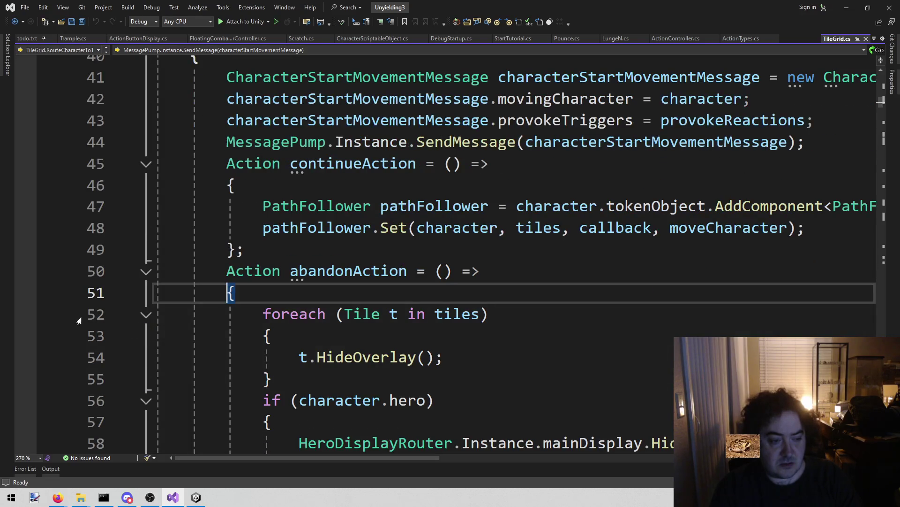
{"action": "left_click", "coordinate": [25, 314]}
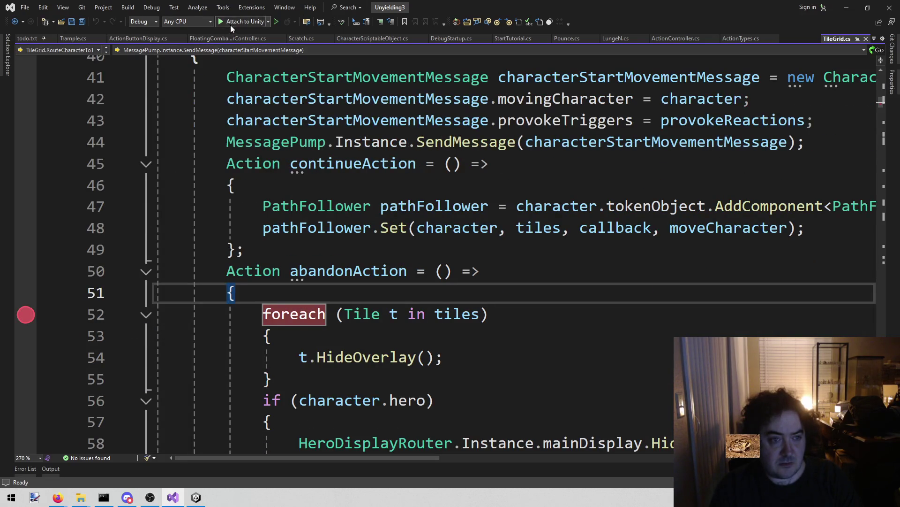
Attach the debugger to Unity and stop Play mode so scripts reload.
{"action": "left_click", "coordinate": [229, 24]}
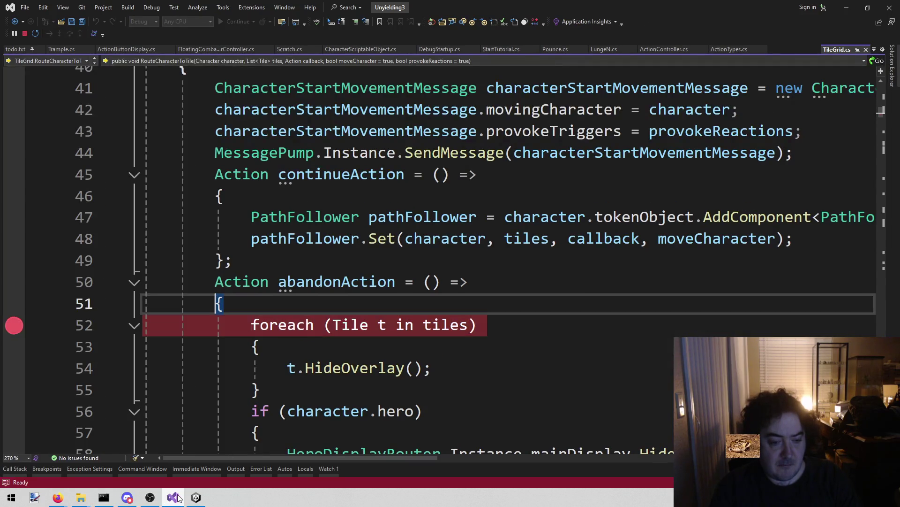
{"action": "mouse_move", "coordinate": [168, 496]}
{"action": "scroll", "coordinate": [359, 347], "scroll_direction": "down", "scroll_amount": 1}
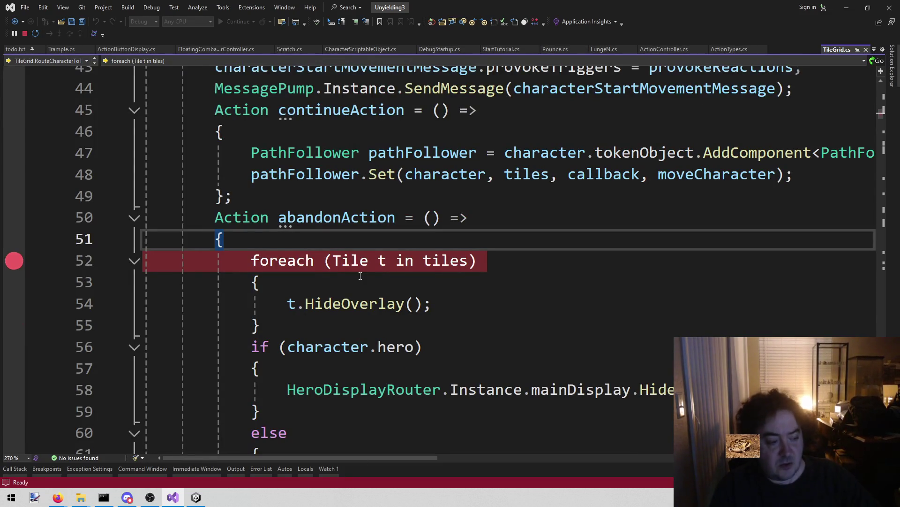
{"action": "left_click", "coordinate": [196, 497]}
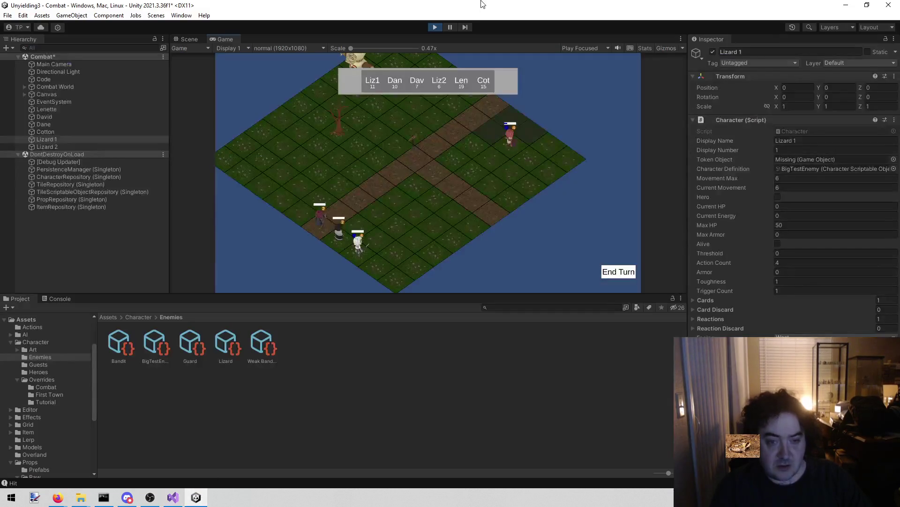
{"action": "left_click", "coordinate": [436, 28]}
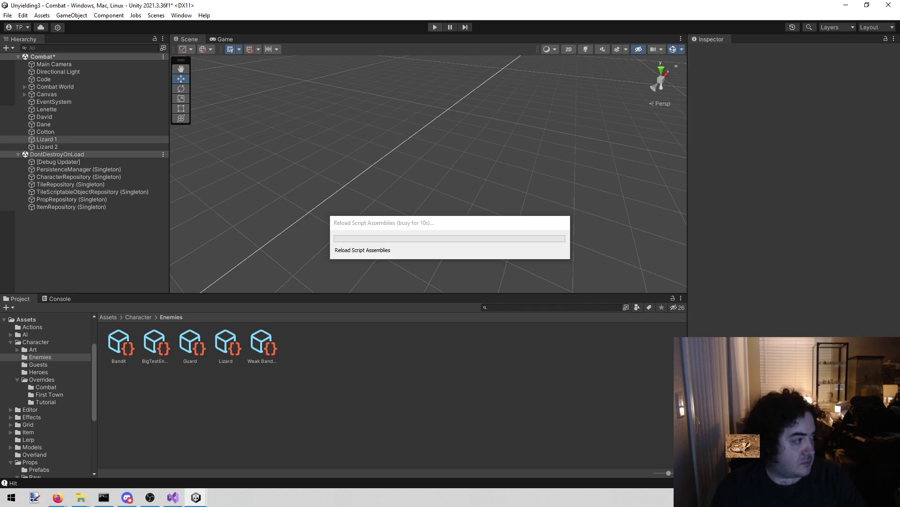
Continue past the RollDice break and return to the running game in Unity.
{"action": "key", "text": "alt+Tab"}
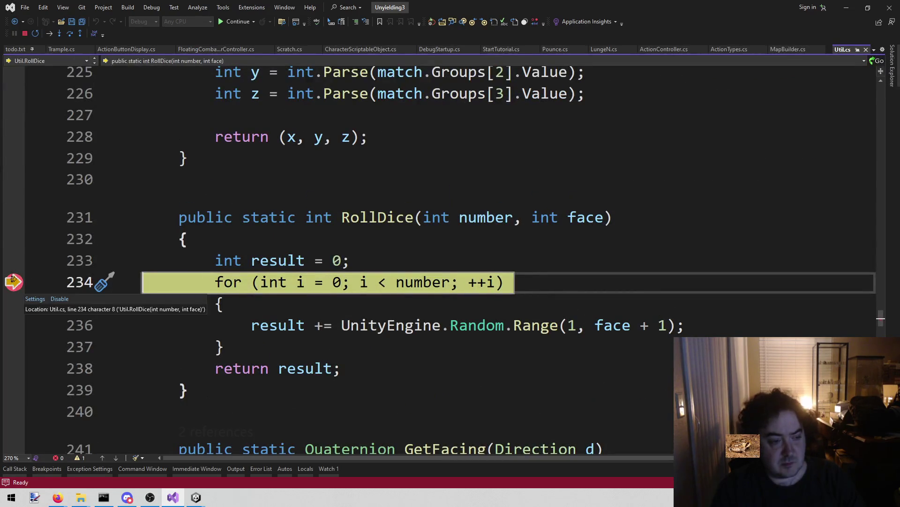
{"action": "left_click", "coordinate": [233, 22]}
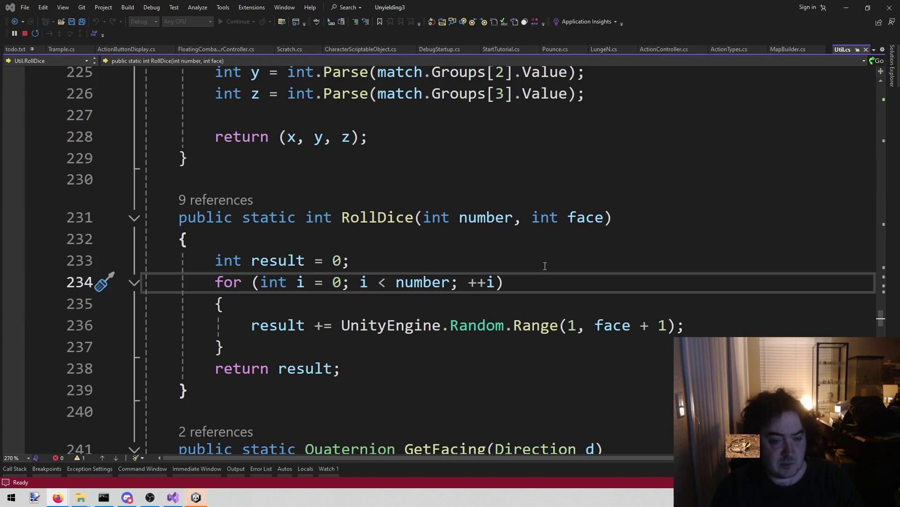
{"action": "left_click", "coordinate": [195, 490]}
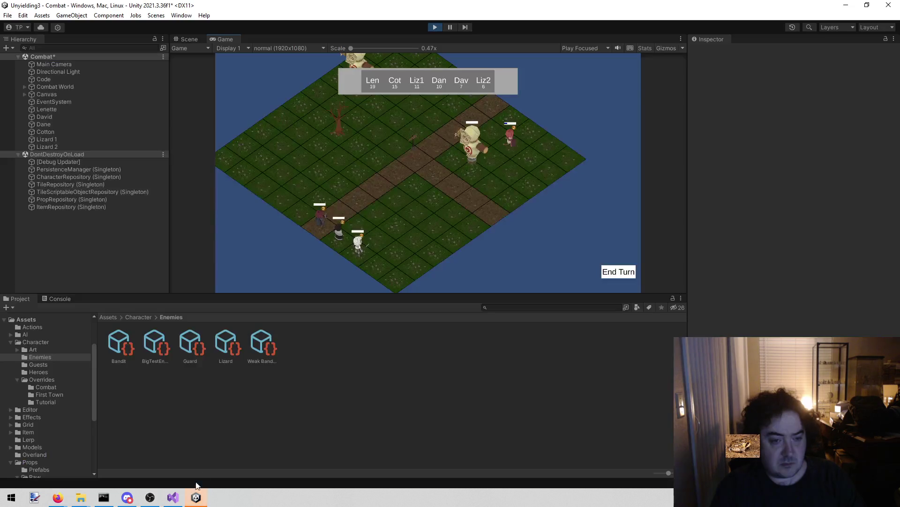
End two turns, set Lizard 1's Current HP to 1, then end Cotton's turn to trigger Trample.
{"action": "left_click", "coordinate": [607, 272]}
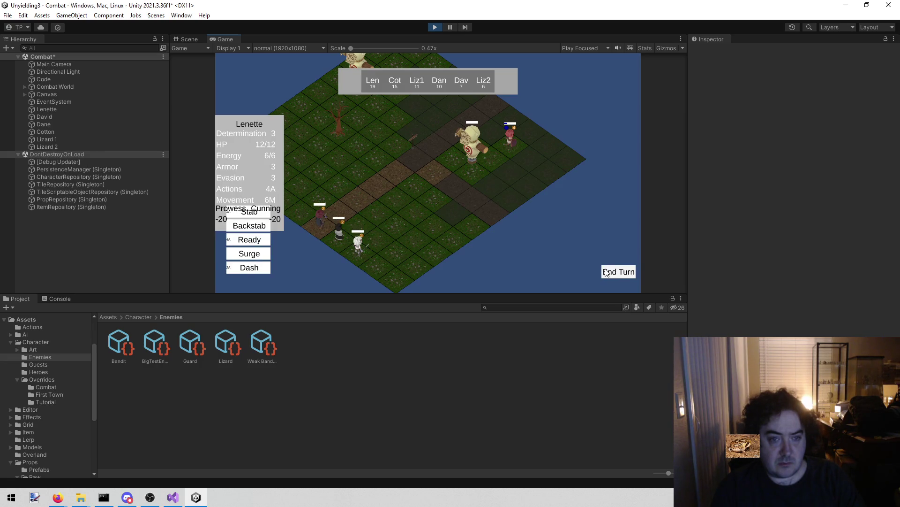
{"action": "left_click", "coordinate": [607, 272]}
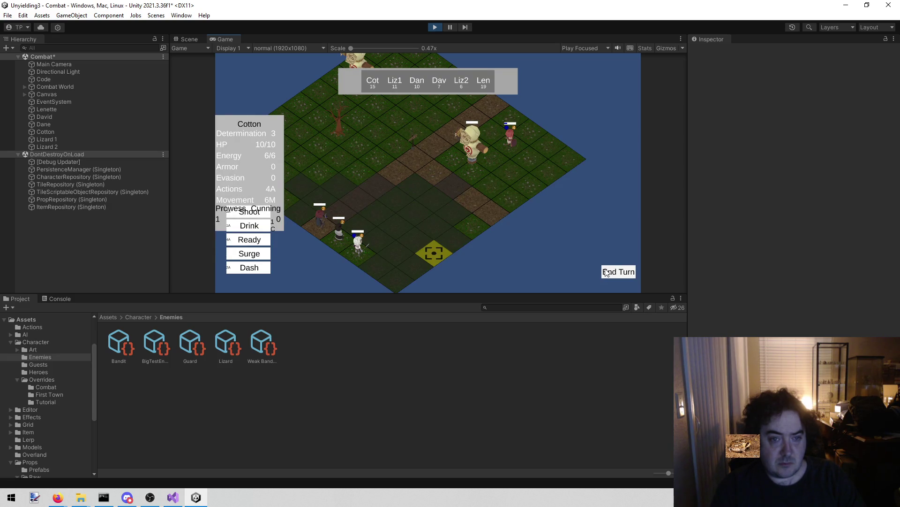
{"action": "left_click", "coordinate": [77, 137]}
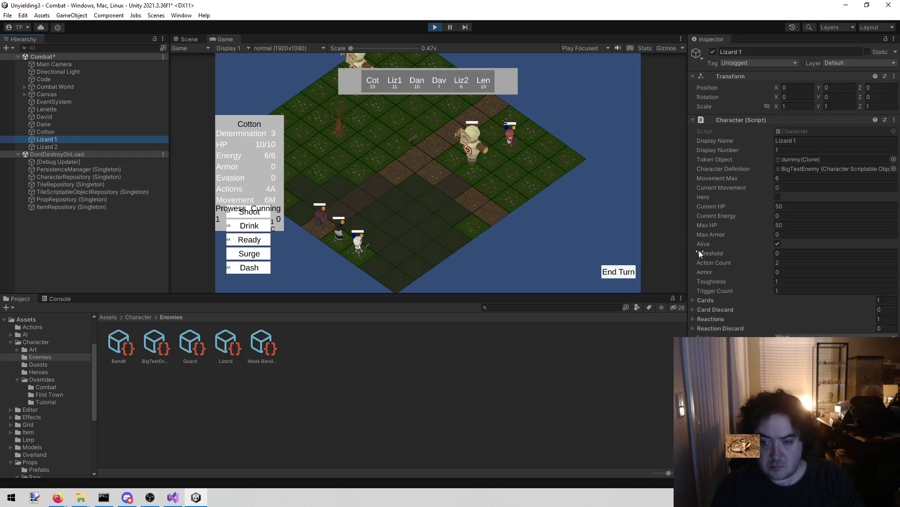
{"action": "left_click", "coordinate": [792, 206]}
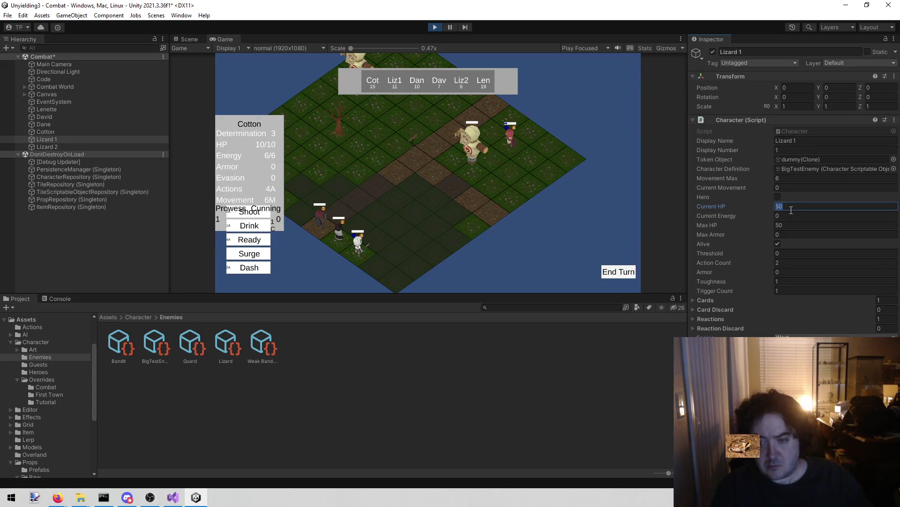
{"action": "type", "text": "1"}
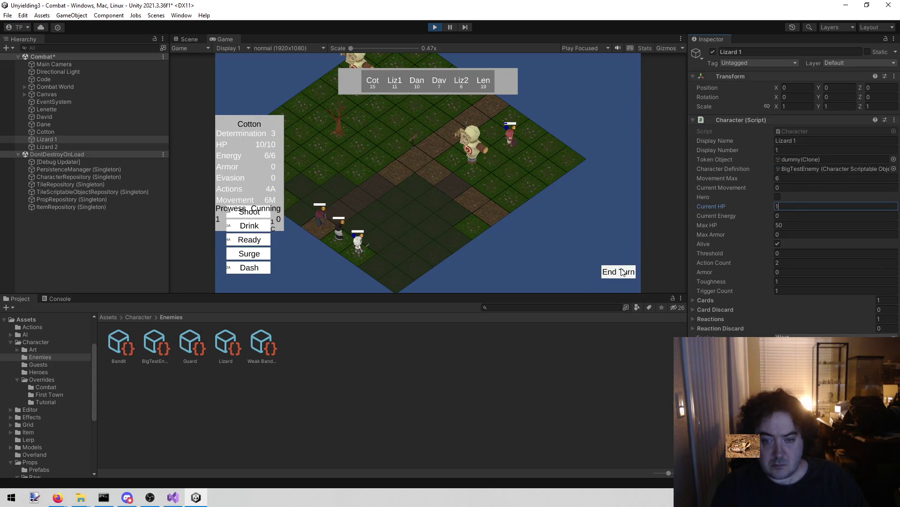
{"action": "left_click", "coordinate": [623, 272]}
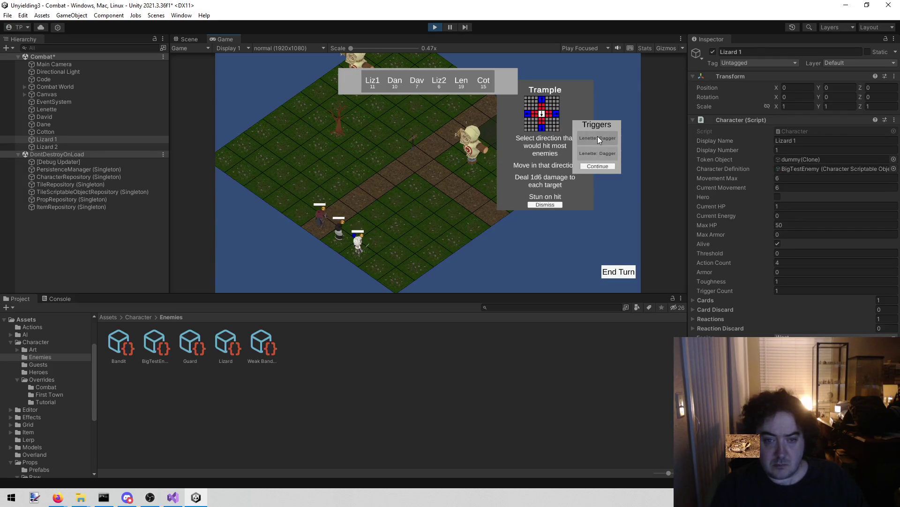
{"action": "left_click", "coordinate": [173, 497]}
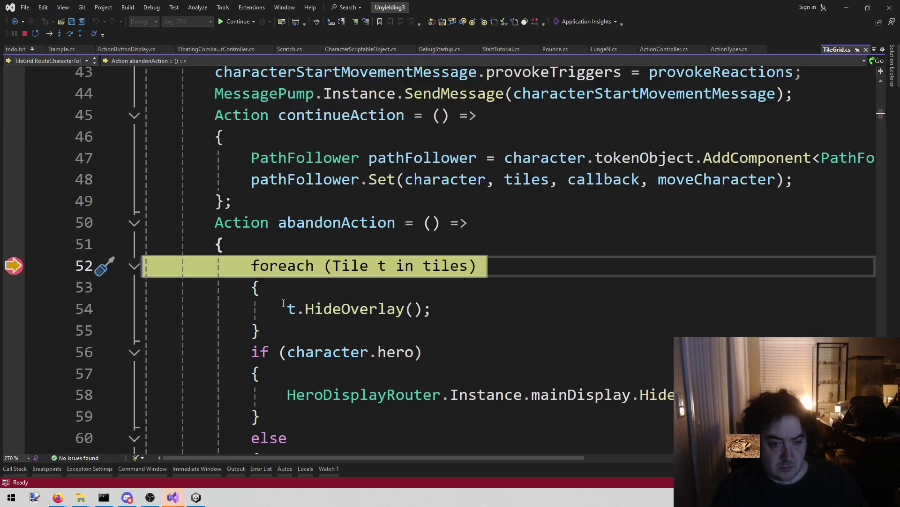
Highlight every use of tiles in RouteCharacterToTile at the paused breakpoint.
{"action": "scroll", "coordinate": [439, 171], "scroll_direction": "down", "scroll_amount": 1}
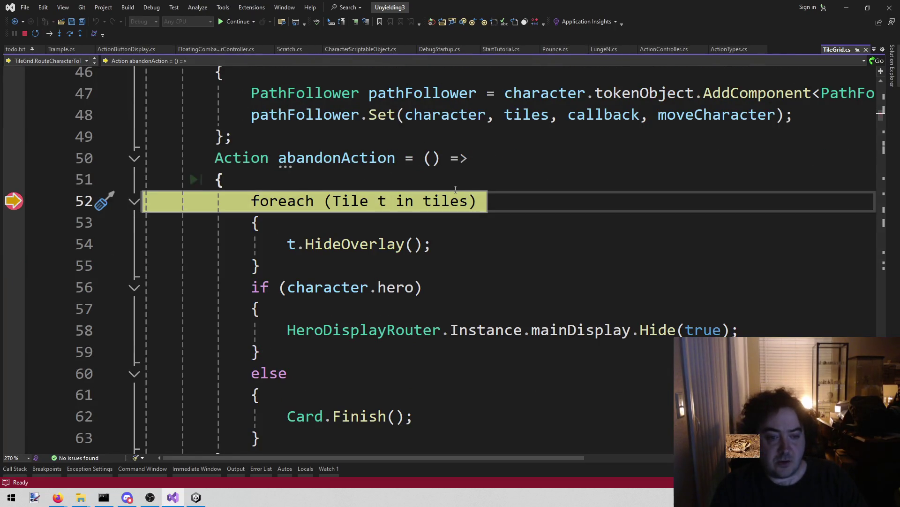
{"action": "mouse_move", "coordinate": [447, 200]}
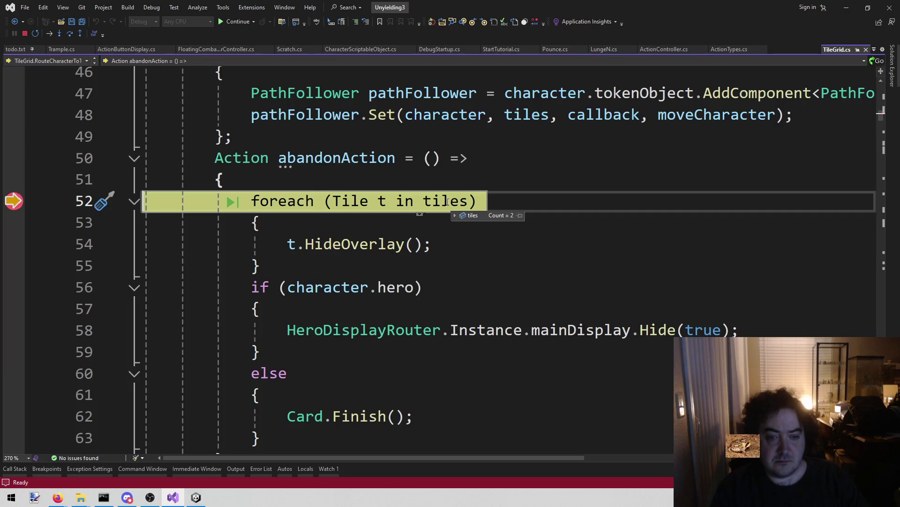
{"action": "left_click", "coordinate": [448, 200]}
{"action": "scroll", "coordinate": [455, 281], "scroll_direction": "up", "scroll_amount": 1}
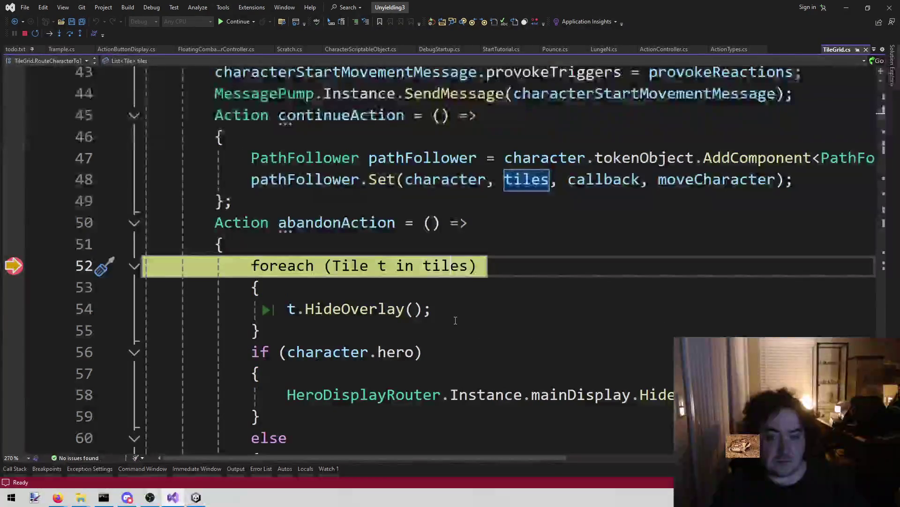
{"action": "scroll", "coordinate": [455, 321], "scroll_direction": "up", "scroll_amount": 2}
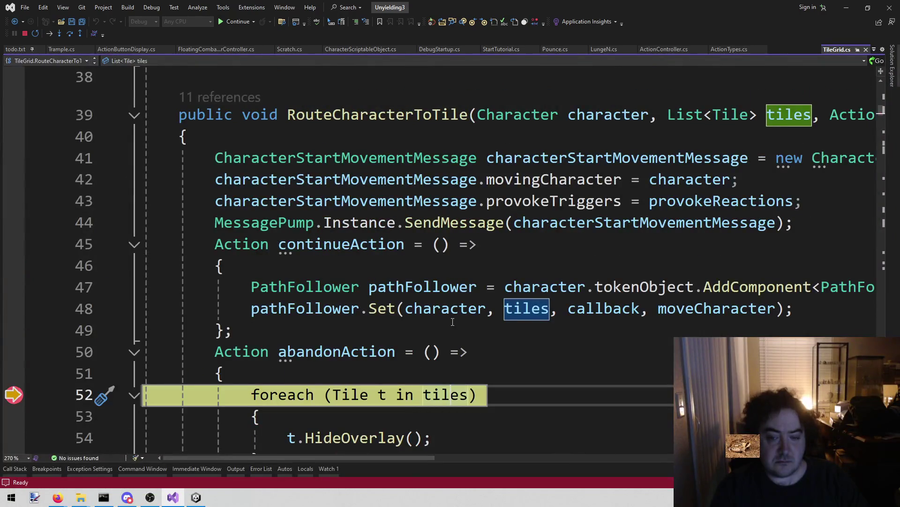
{"action": "scroll", "coordinate": [452, 323], "scroll_direction": "down", "scroll_amount": 2}
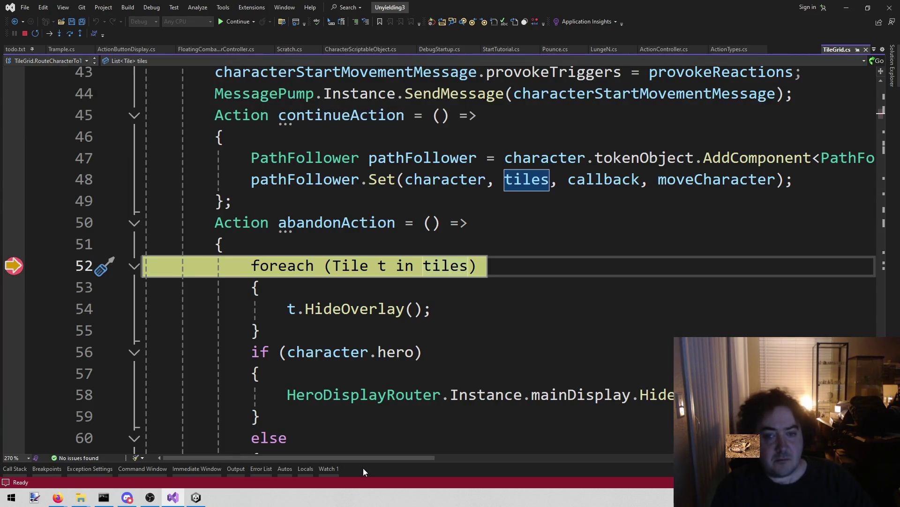
{"action": "scroll", "coordinate": [549, 250], "scroll_direction": "up", "scroll_amount": 2}
{"action": "scroll", "coordinate": [548, 250], "scroll_direction": "down", "scroll_amount": 2}
{"action": "scroll", "coordinate": [511, 279], "scroll_direction": "up", "scroll_amount": 1}
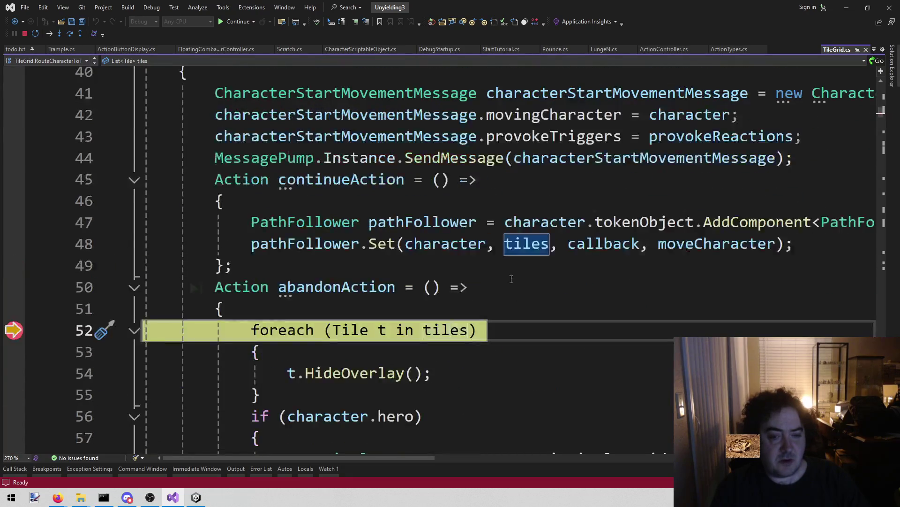
{"action": "scroll", "coordinate": [511, 279], "scroll_direction": "up", "scroll_amount": 1}
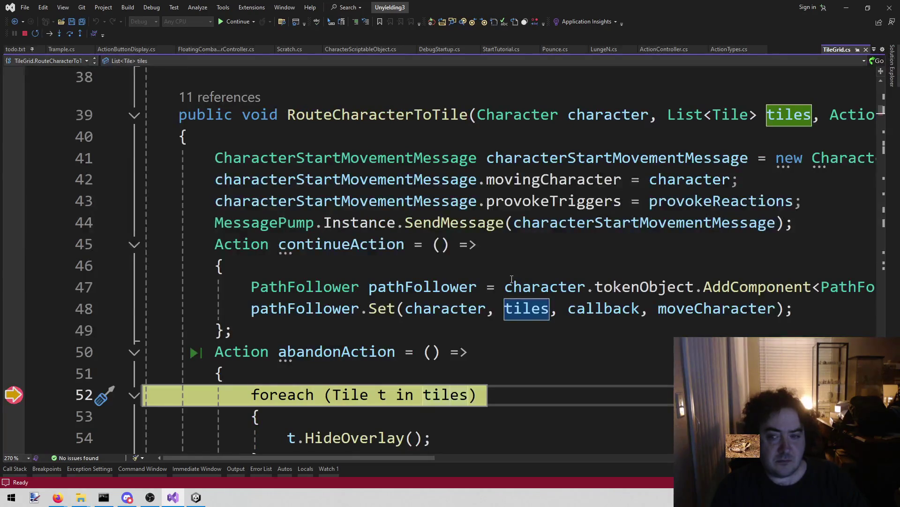
Follow the call stack to TriggerDisplay.Abandon and back, reading tiles Count = 2.
{"action": "left_click", "coordinate": [14, 468]}
{"action": "double_click", "coordinate": [103, 370]}
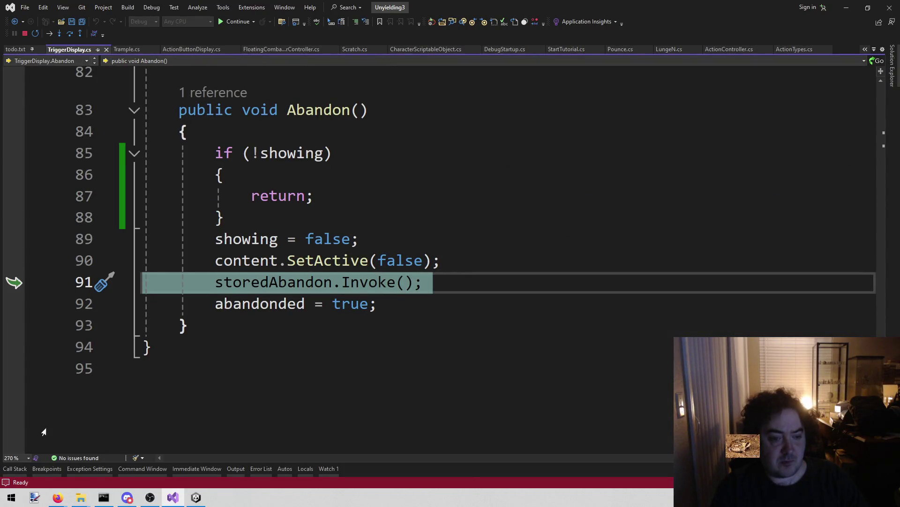
{"action": "left_click", "coordinate": [17, 465]}
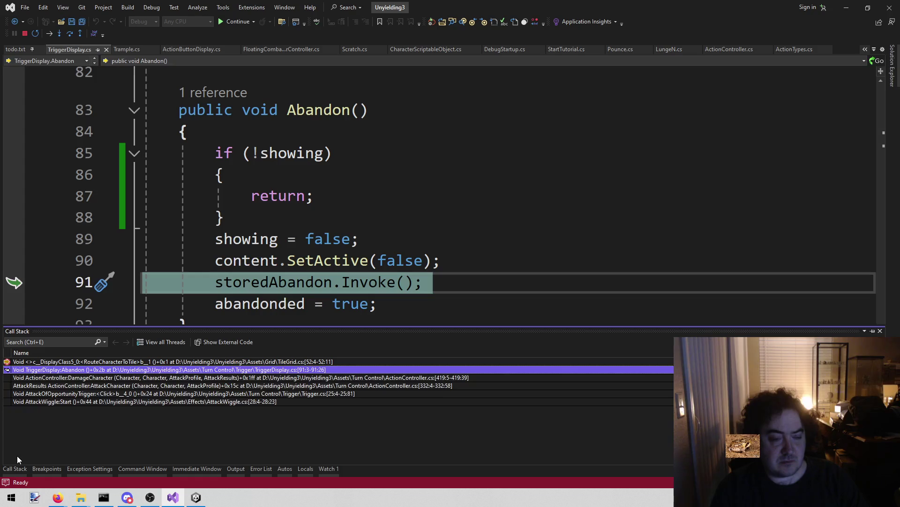
{"action": "left_click", "coordinate": [67, 362]}
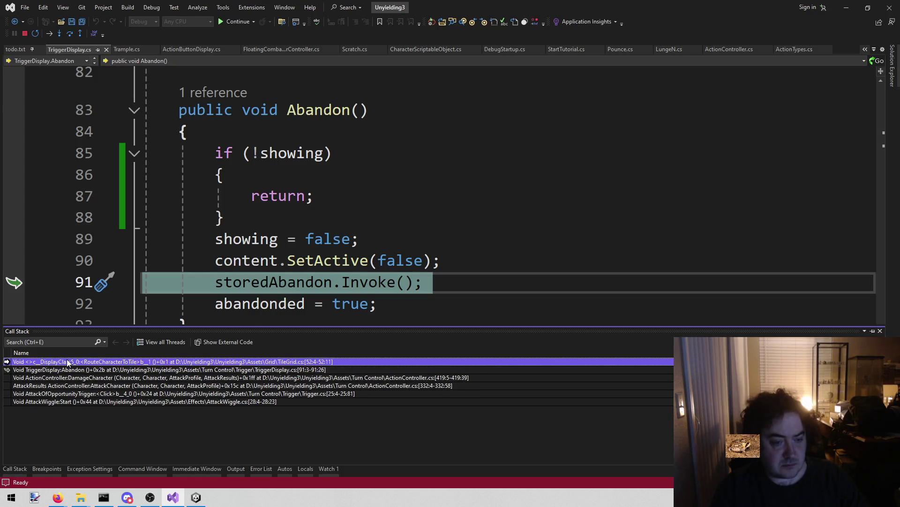
{"action": "double_click", "coordinate": [68, 362]}
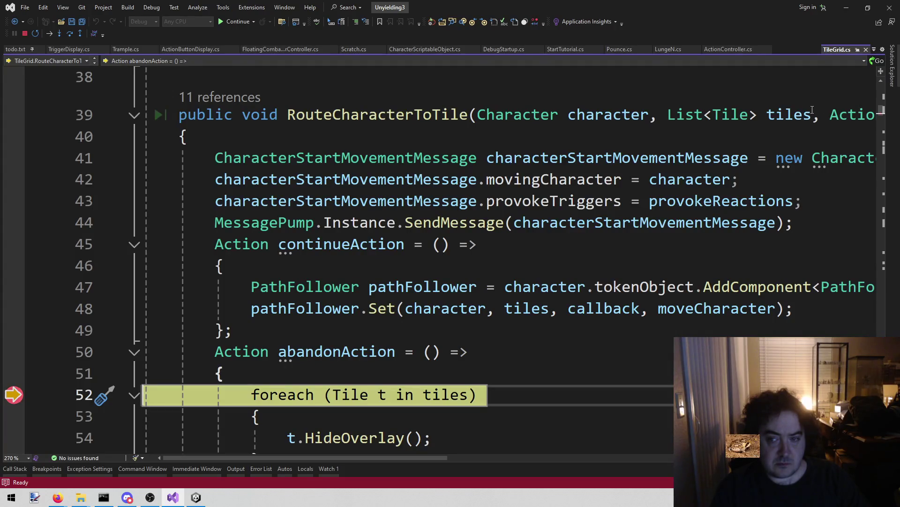
{"action": "left_click", "coordinate": [794, 123]}
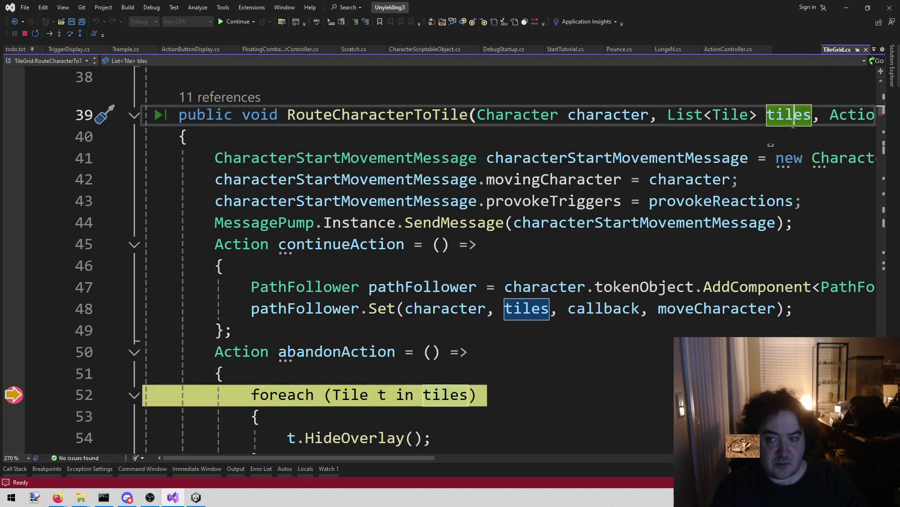
{"action": "mouse_move", "coordinate": [794, 126]}
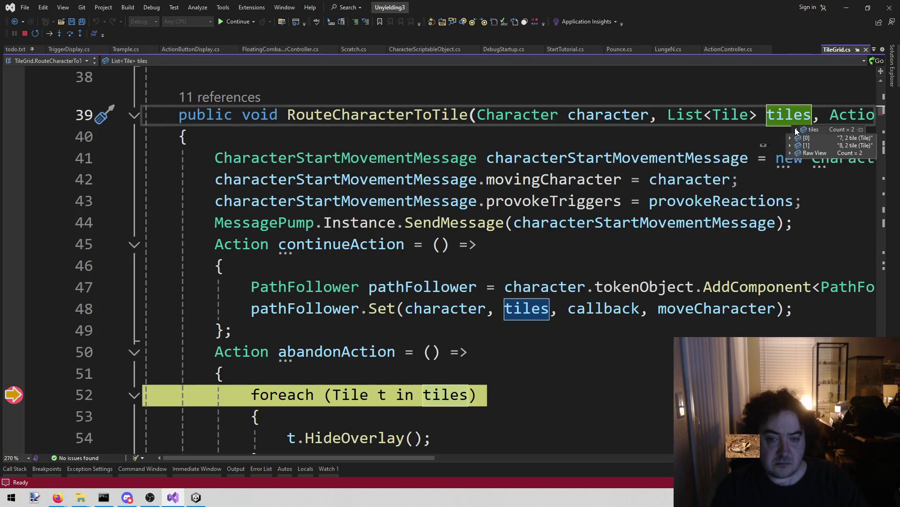
Recheck the call stack and review the continueAction code.
{"action": "left_click", "coordinate": [19, 473]}
{"action": "left_click", "coordinate": [472, 244]}
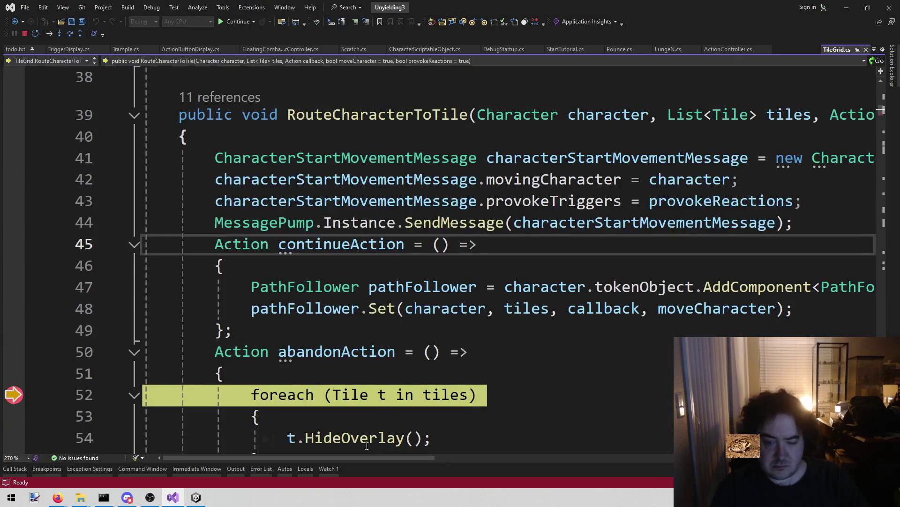
{"action": "left_click_drag", "start_coordinate": [365, 459], "coordinate": [457, 467]}
{"action": "scroll", "coordinate": [457, 466], "scroll_direction": "left", "scroll_amount": 4}
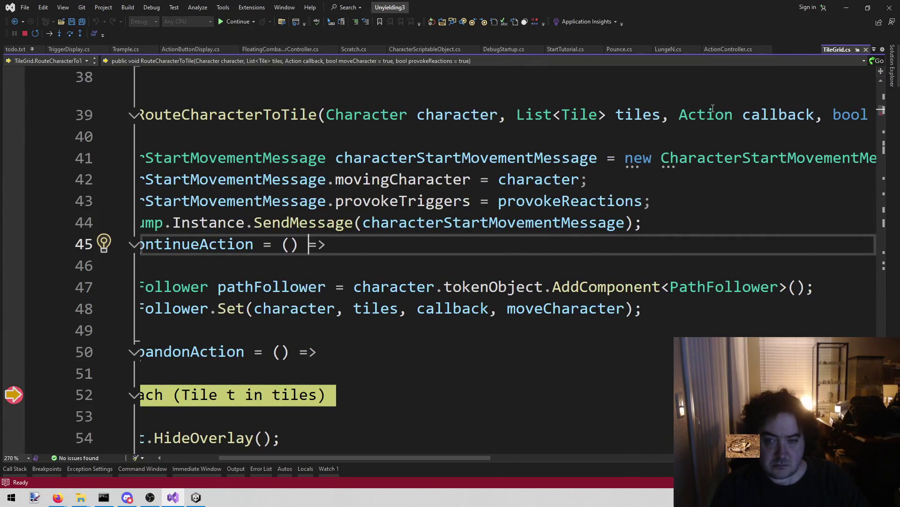
{"action": "mouse_move", "coordinate": [620, 113]}
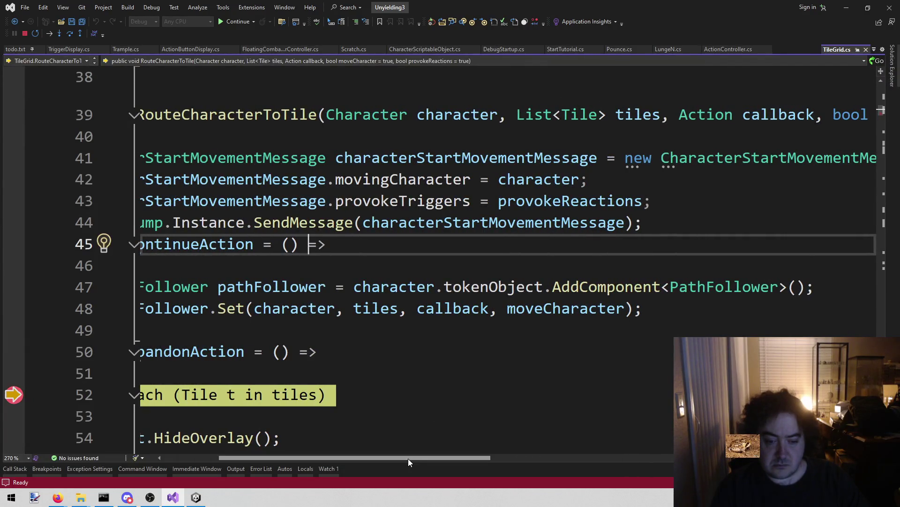
{"action": "scroll", "coordinate": [307, 453], "scroll_direction": "left", "scroll_amount": 5}
{"action": "scroll", "coordinate": [358, 322], "scroll_direction": "down", "scroll_amount": 3}
{"action": "scroll", "coordinate": [374, 299], "scroll_direction": "up", "scroll_amount": 4}
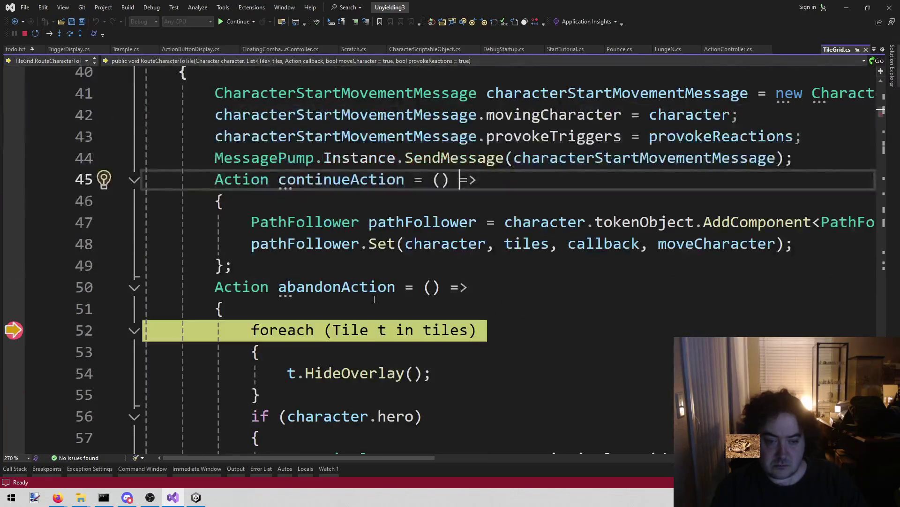
{"action": "scroll", "coordinate": [375, 298], "scroll_direction": "down", "scroll_amount": 2}
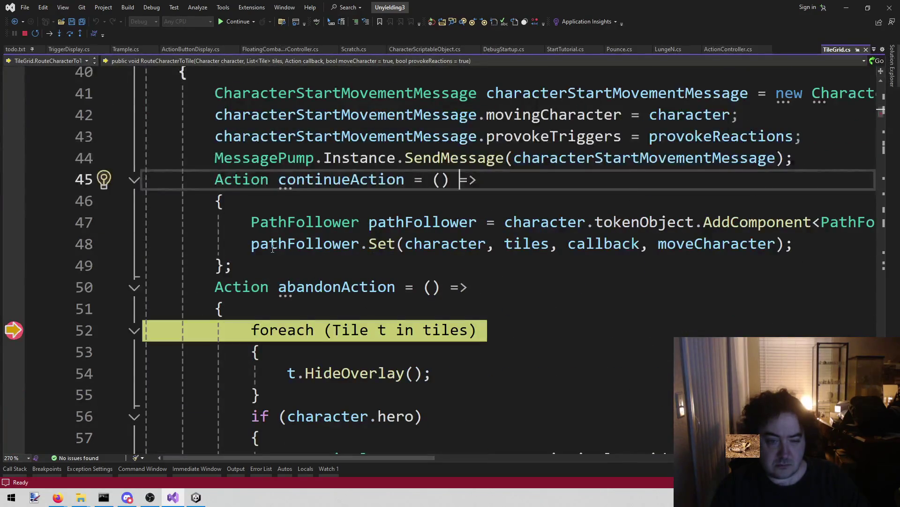
{"action": "scroll", "coordinate": [267, 250], "scroll_direction": "up", "scroll_amount": 1}
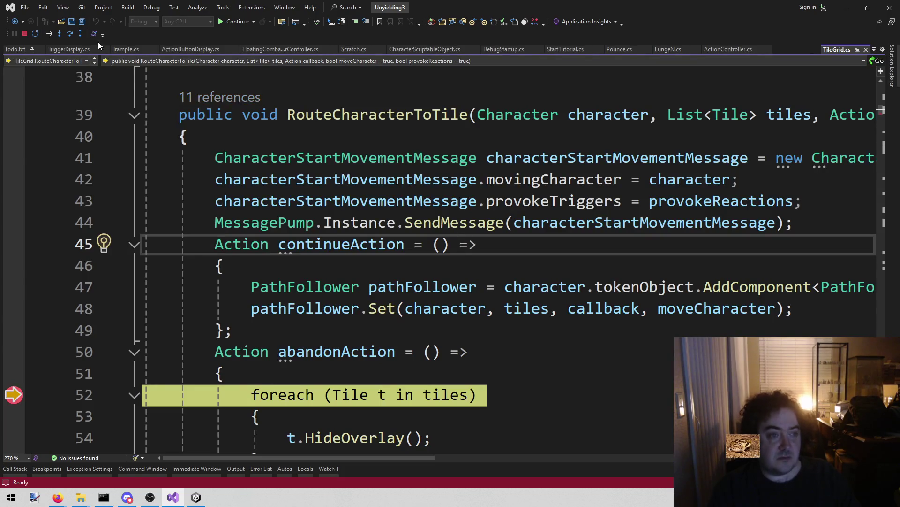
View the 11 references that call RouteCharacterToTile.
{"action": "left_click", "coordinate": [225, 98]}
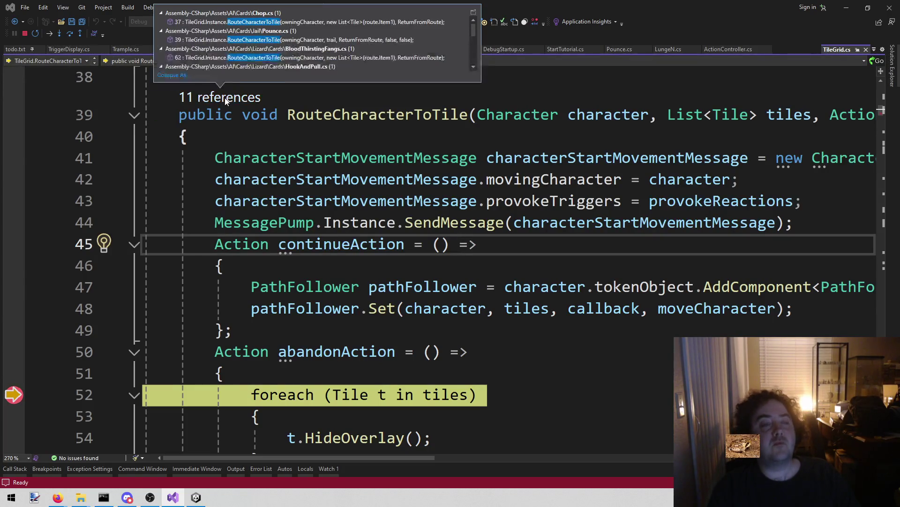
{"action": "left_click", "coordinate": [280, 139]}
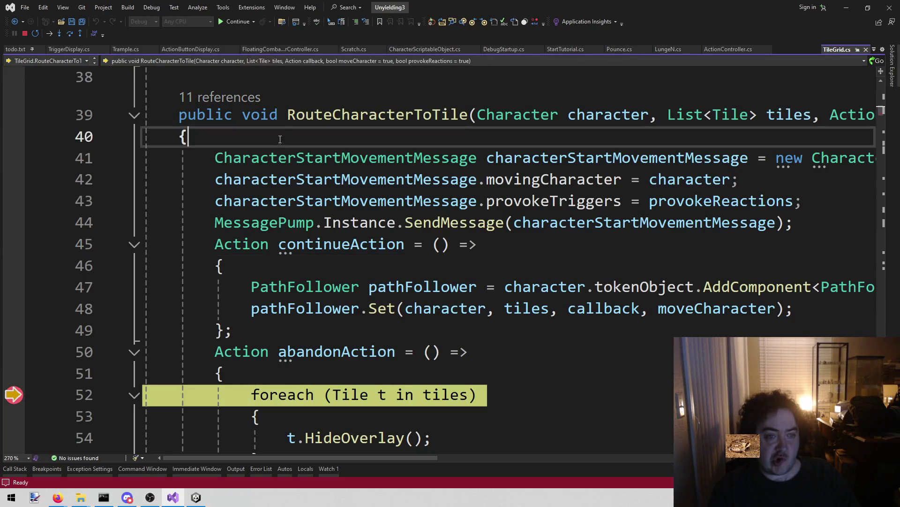
{"action": "left_click", "coordinate": [239, 98]}
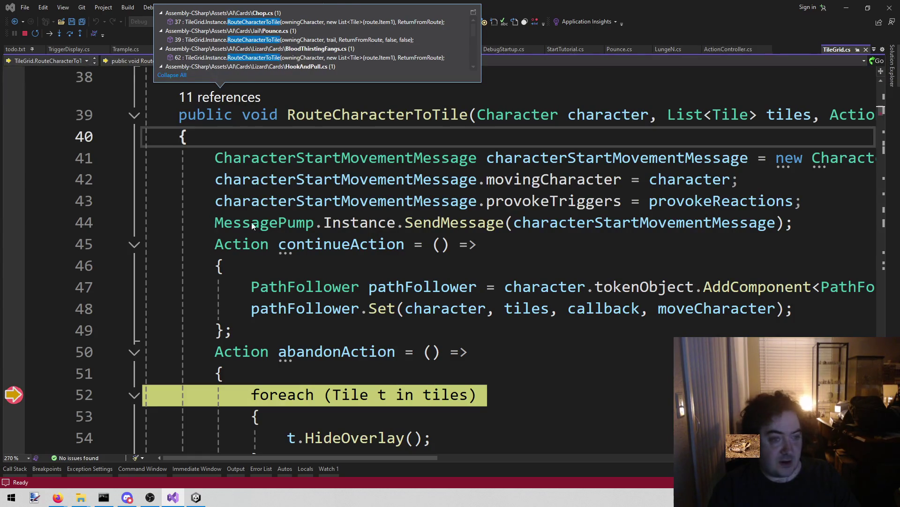
{"action": "left_click", "coordinate": [297, 244]}
Remove the line 52 breakpoint, resume execution, and switch back to Unity.
{"action": "left_click", "coordinate": [14, 395]}
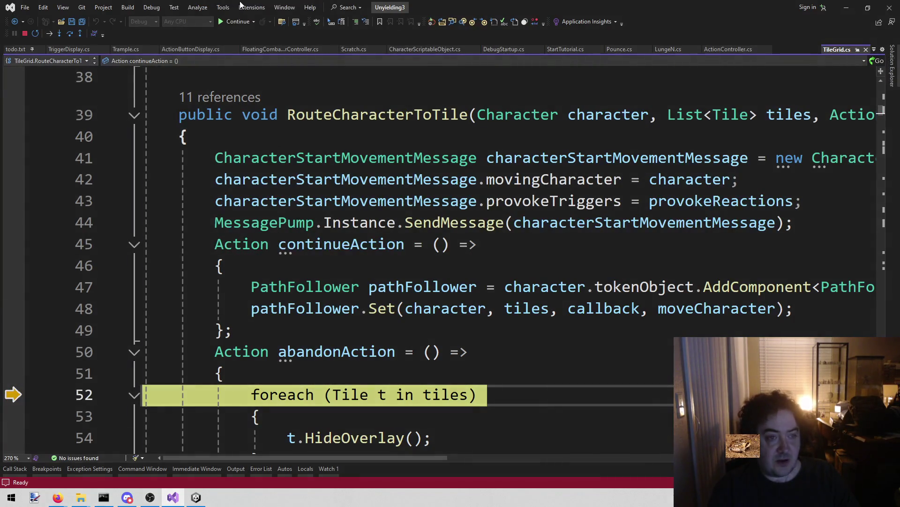
{"action": "left_click", "coordinate": [237, 21]}
{"action": "key", "text": "alt+Tab"}
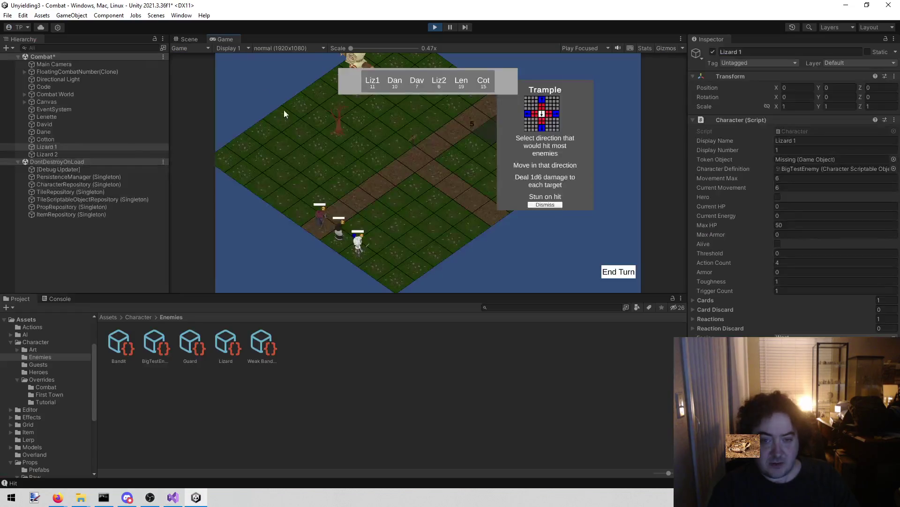
Dismiss the Trample card popup and exit play mode.
{"action": "left_click", "coordinate": [539, 204]}
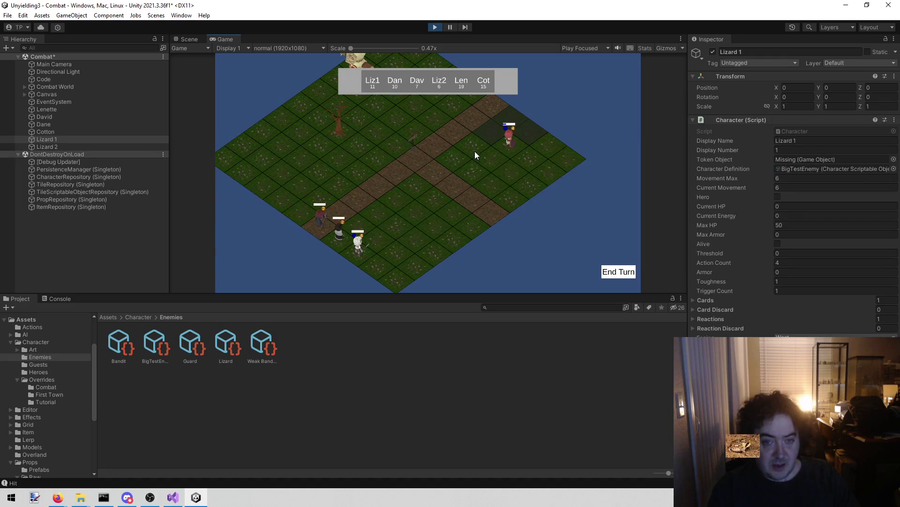
{"action": "left_click", "coordinate": [435, 27]}
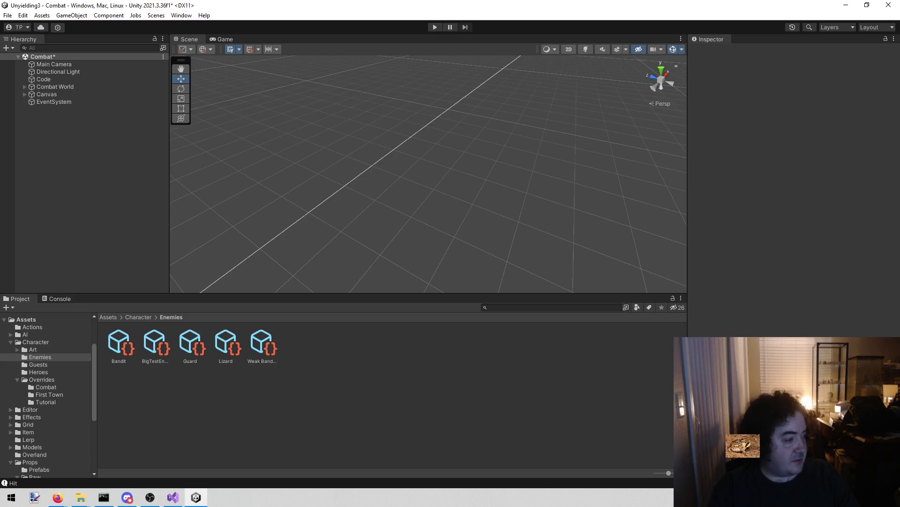
Switch away from Unity, refocus it, then bring Visual Studio forward showing TileGrid.cs.
{"action": "key", "text": "alt+Tab"}
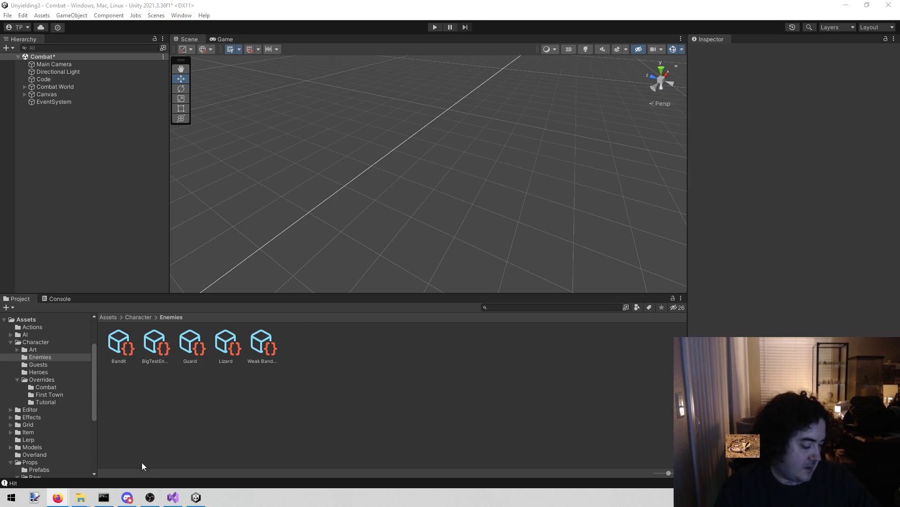
{"action": "mouse_move", "coordinate": [68, 500]}
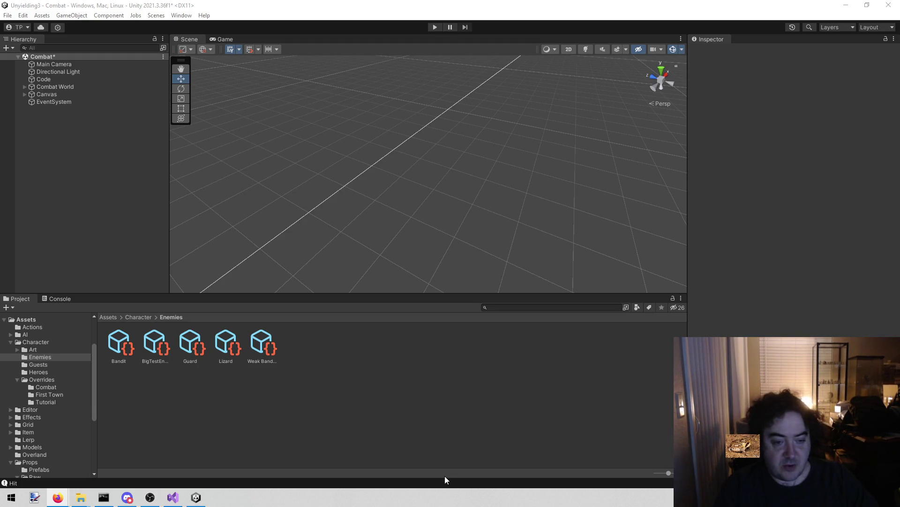
{"action": "left_click", "coordinate": [199, 493]}
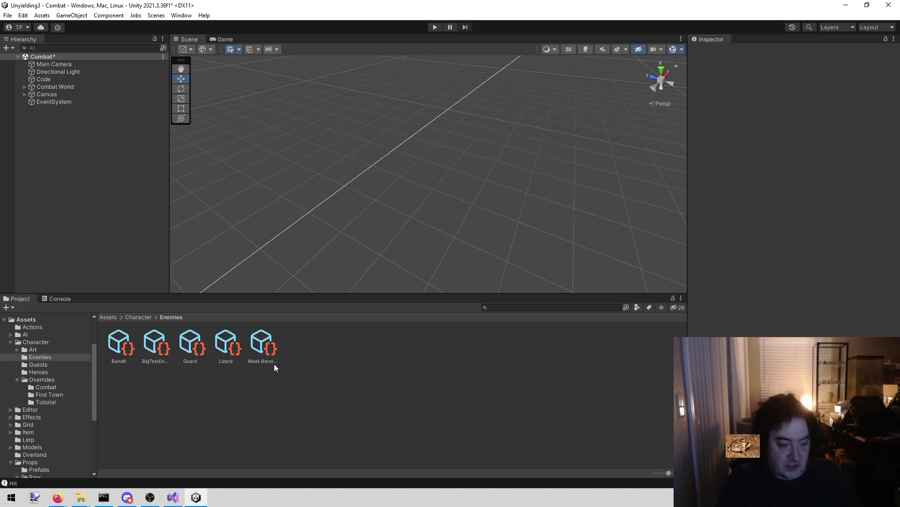
{"action": "left_click", "coordinate": [173, 497]}
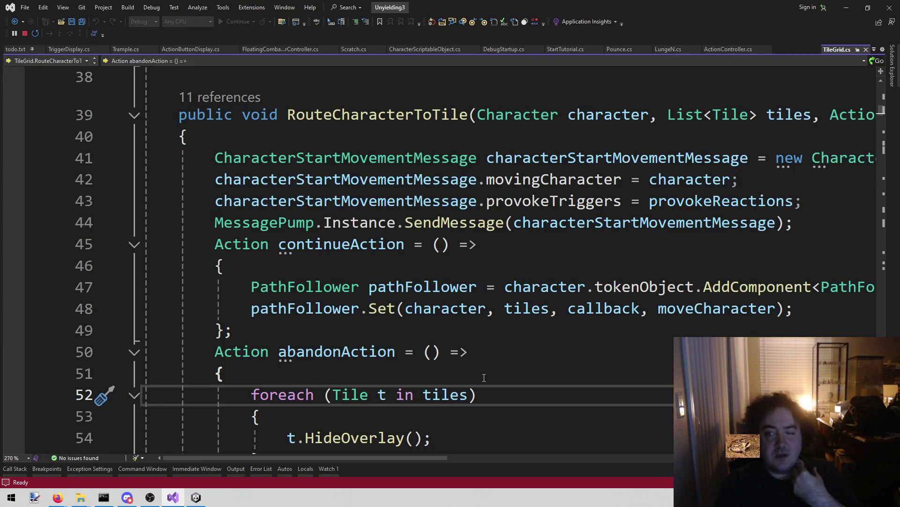
{"action": "left_click", "coordinate": [808, 113]}
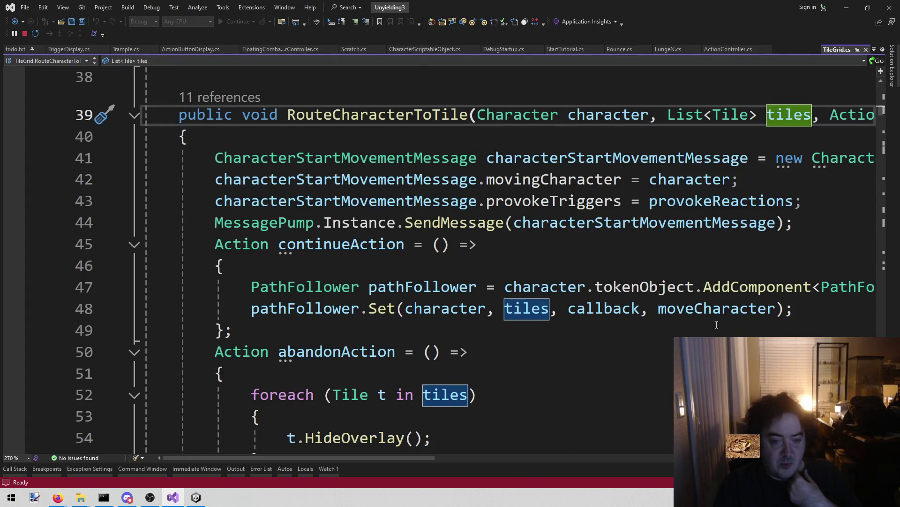
{"action": "scroll", "coordinate": [455, 307], "scroll_direction": "down", "scroll_amount": 2}
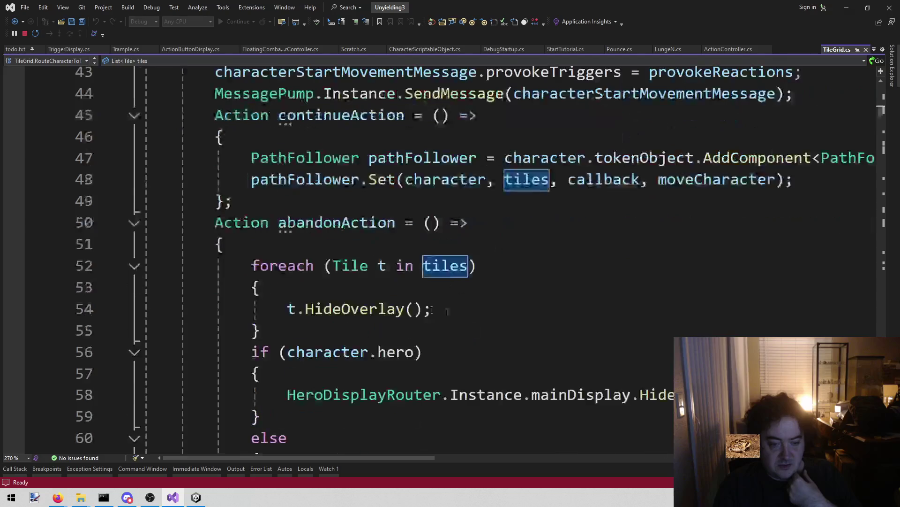
{"action": "mouse_move", "coordinate": [244, 267]}
{"action": "left_mouse_down"}
{"action": "mouse_move", "coordinate": [295, 308]}
{"action": "mouse_move", "coordinate": [257, 322]}
{"action": "left_mouse_up"}
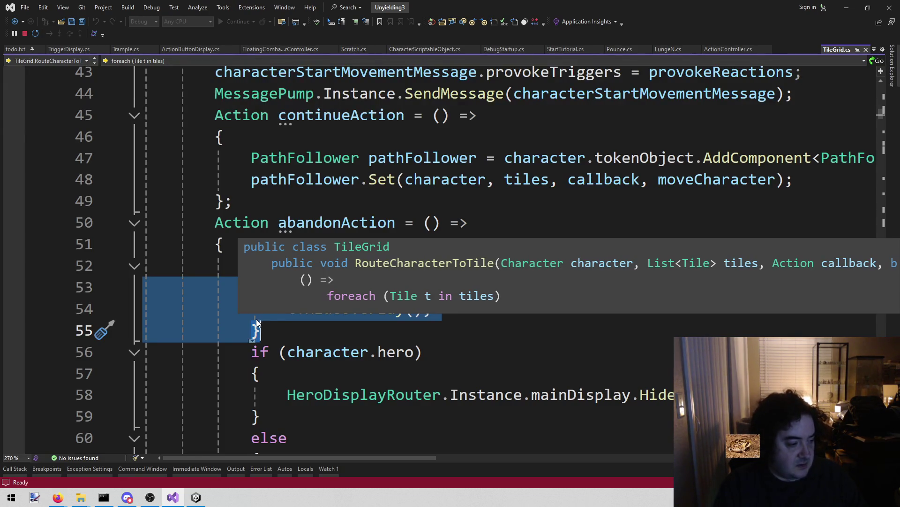
{"action": "left_click", "coordinate": [246, 236]}
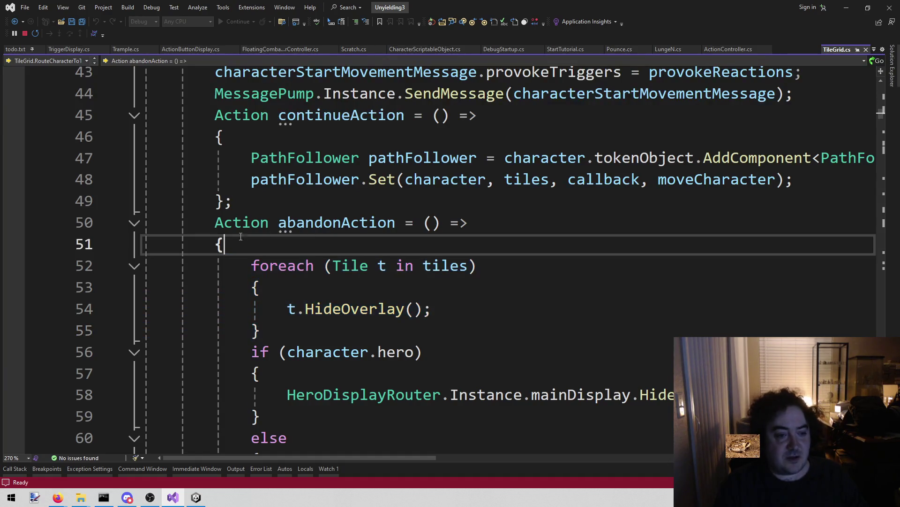
{"action": "key", "text": "Left"}
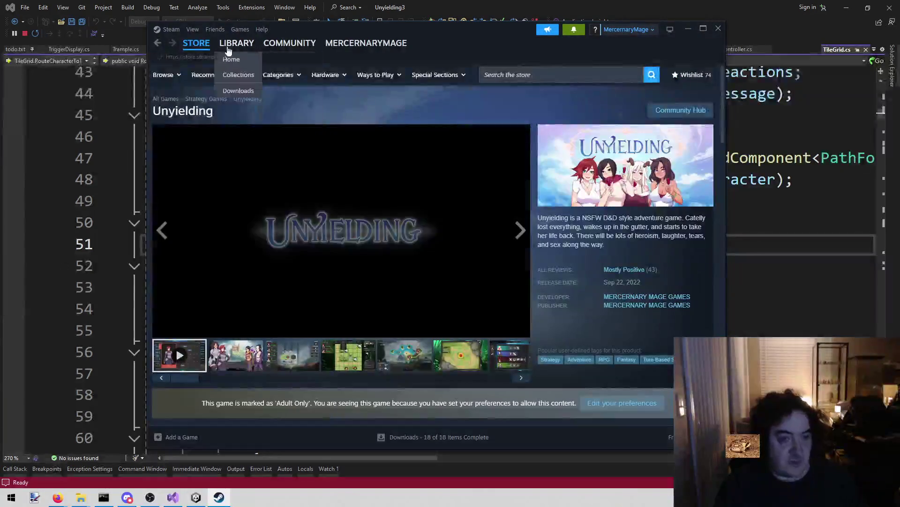
Open Steam's Library and replace the search text with 'fall'.
{"action": "left_click", "coordinate": [196, 43]}
{"action": "left_click", "coordinate": [236, 42]}
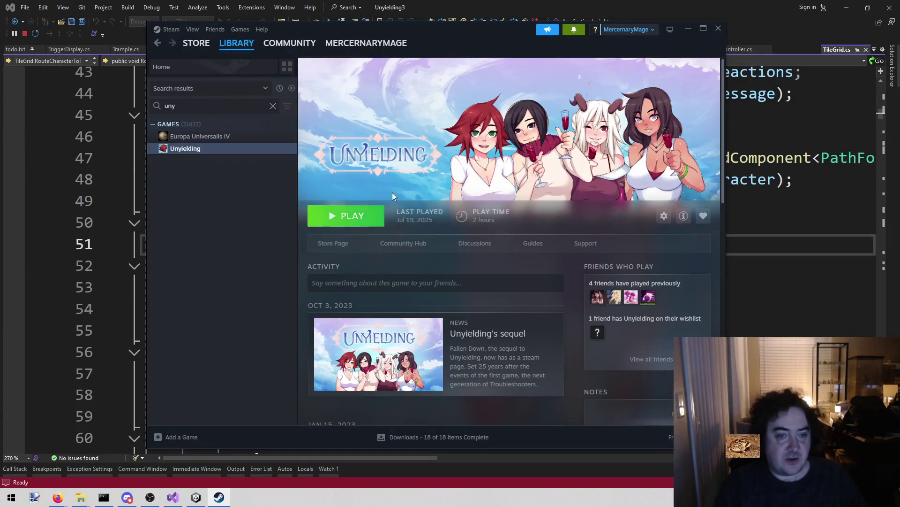
{"action": "key", "text": "ctrl+a"}
{"action": "type", "text": "fall"}
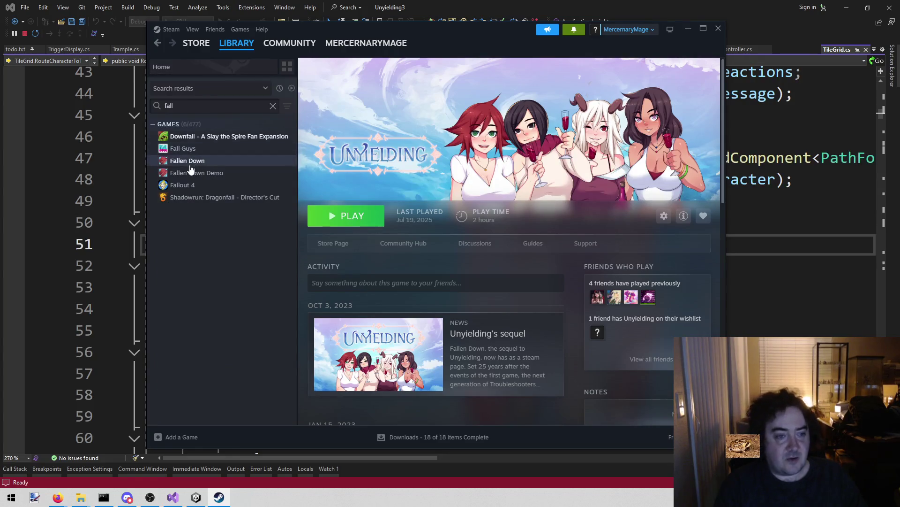